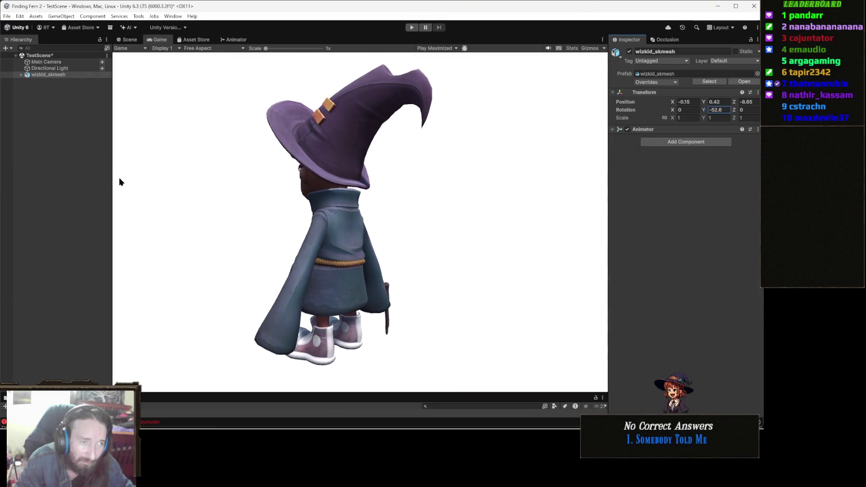
- Snip a rectangle around the wizard's back view in the Unity Game view
key("alt+s")
key("Escape")
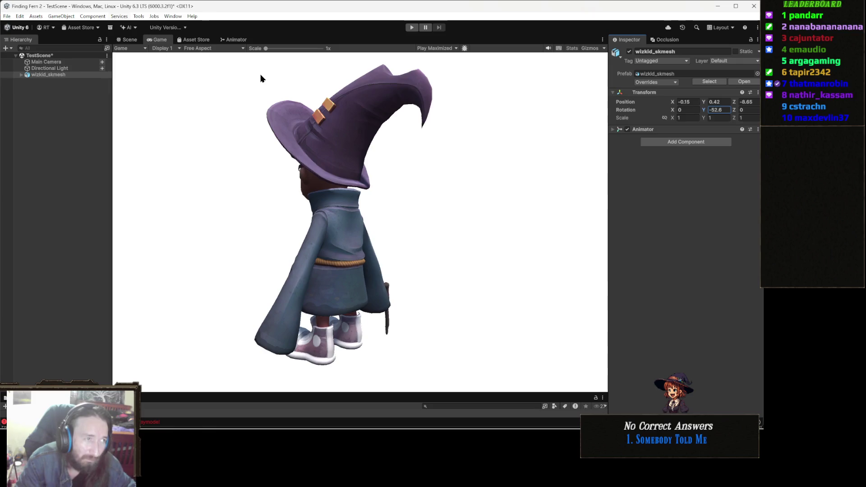
key("super+shift+s")
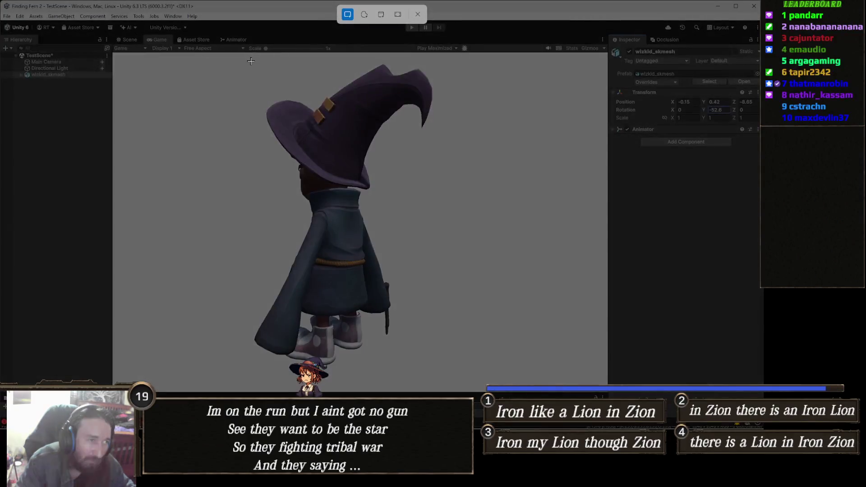
mouse_move(242, 59)
left_mouse_down()
mouse_move(446, 283)
mouse_move(473, 352)
mouse_move(470, 375)
left_mouse_up()
- Paste the back-view snip as new layers, place it below the side view, and select Raster 9
key("alt+Tab")
key("ctrl+l")
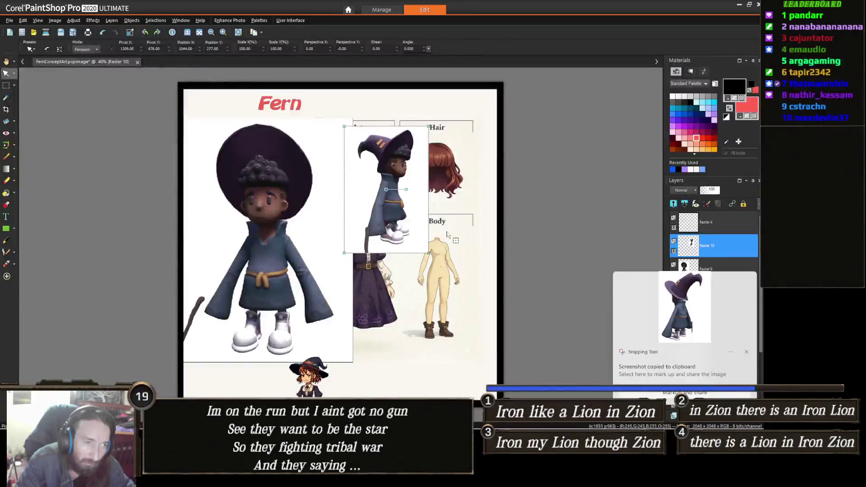
key("ctrl+l")
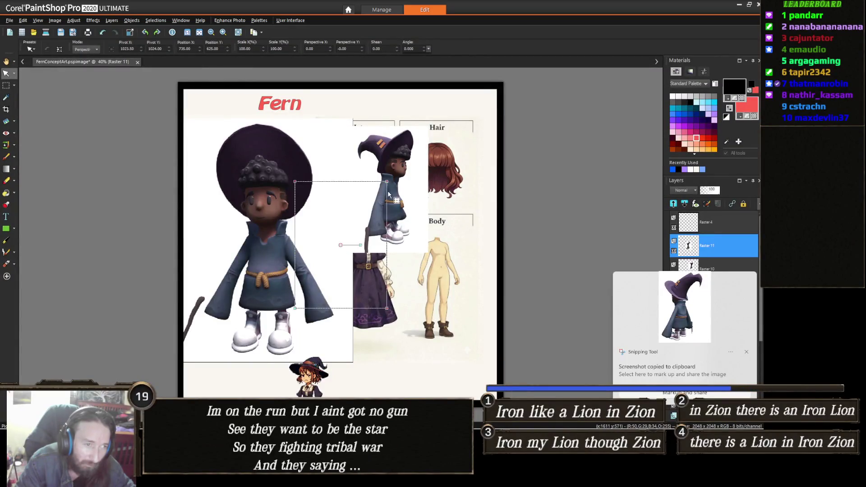
mouse_move(362, 257)
left_mouse_down()
mouse_move(397, 309)
mouse_move(424, 325)
mouse_move(444, 315)
left_mouse_up()
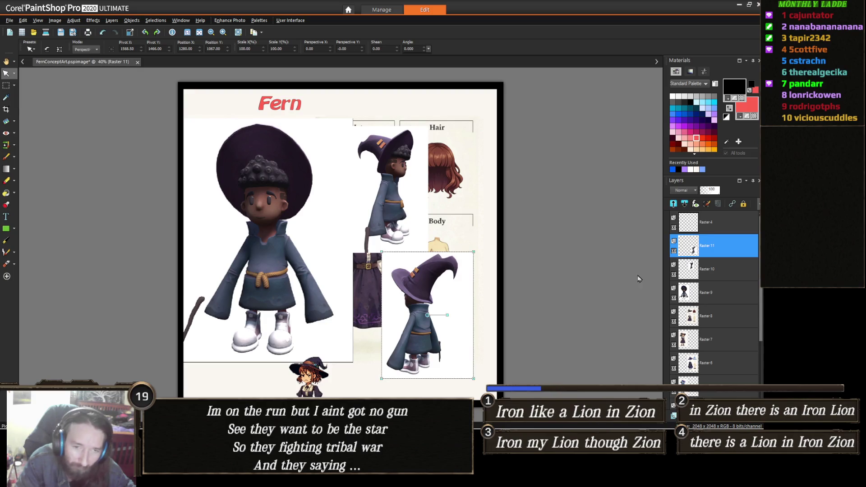
left_click(720, 293)
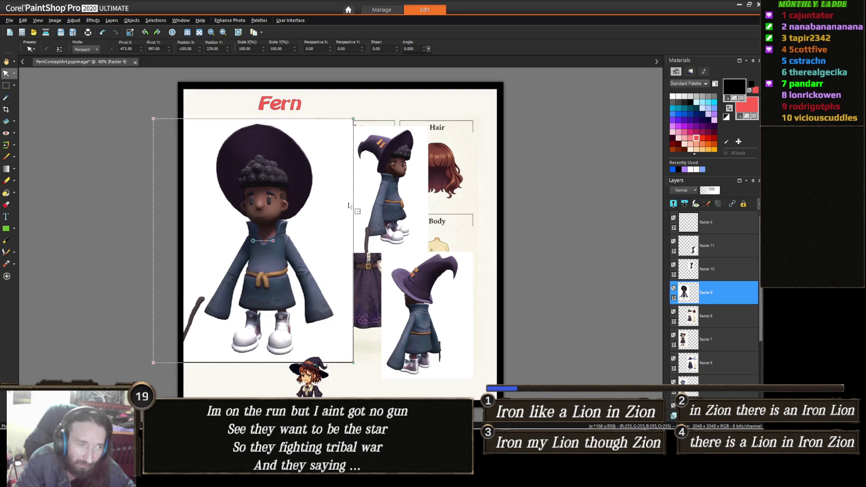
key("s")
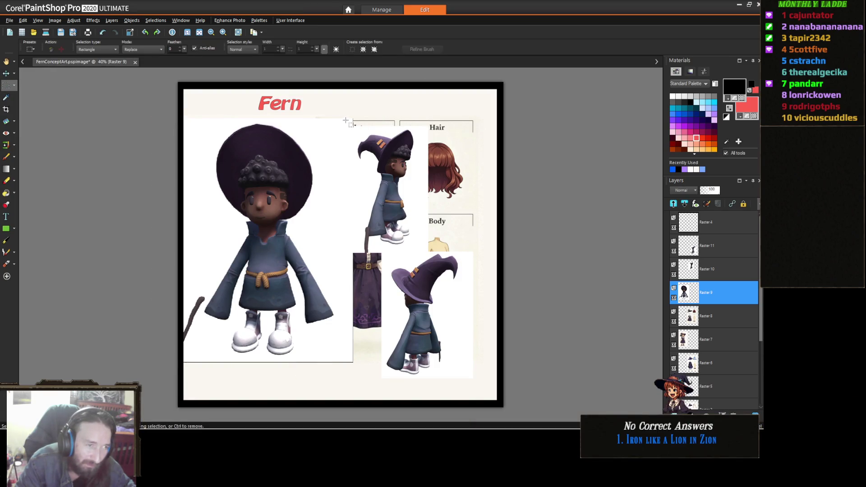
- Fill the selected right-hand reference panels with white instead of black
left_click_drag(472, 373, 483, 379)
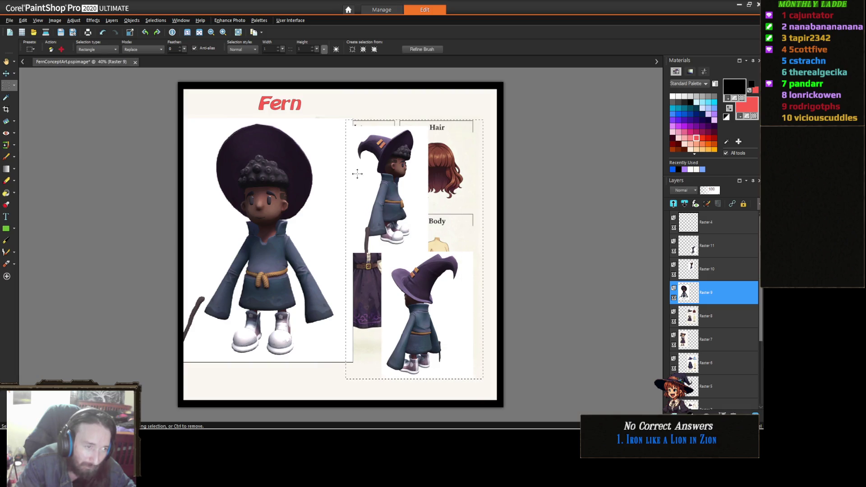
key("s")
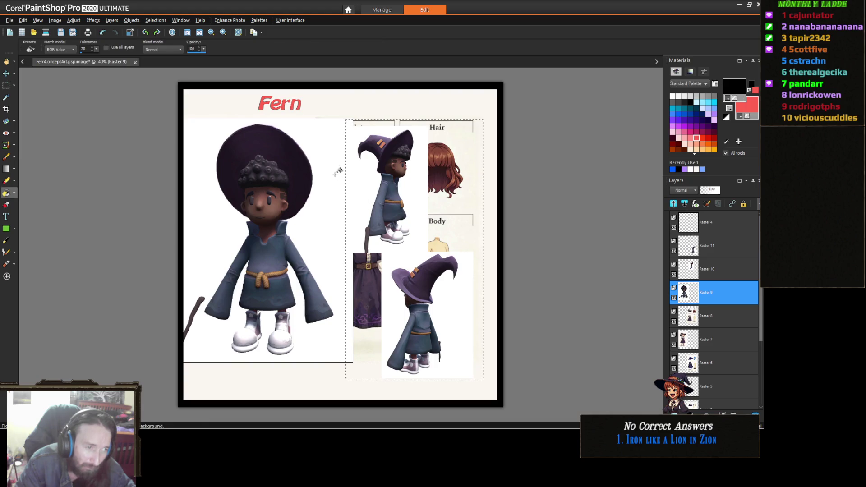
left_click(374, 181)
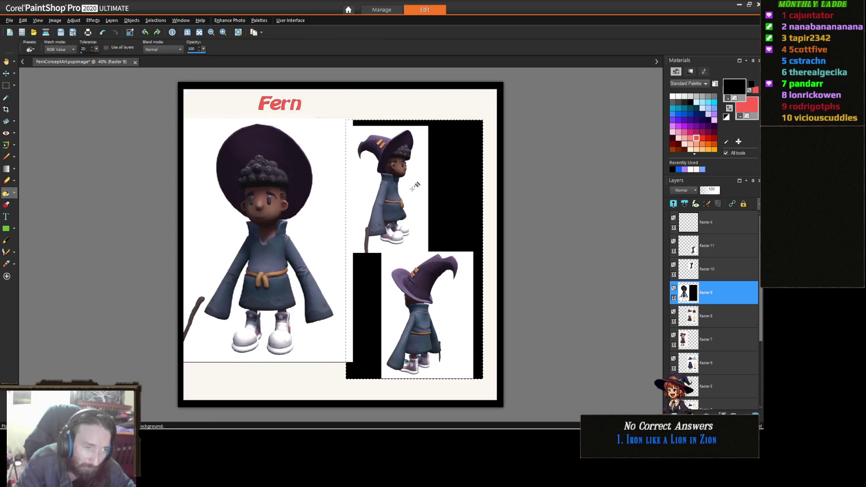
key("ctrl+z")
left_click(388, 178, "ctrl")
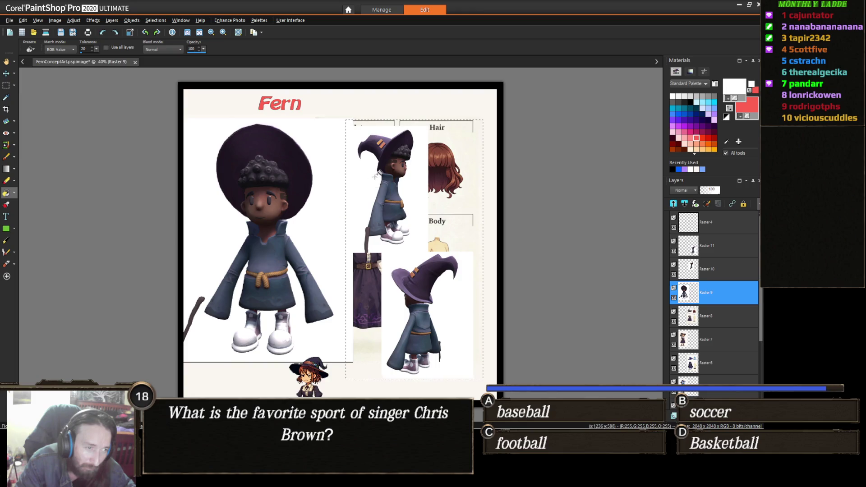
left_click(441, 214)
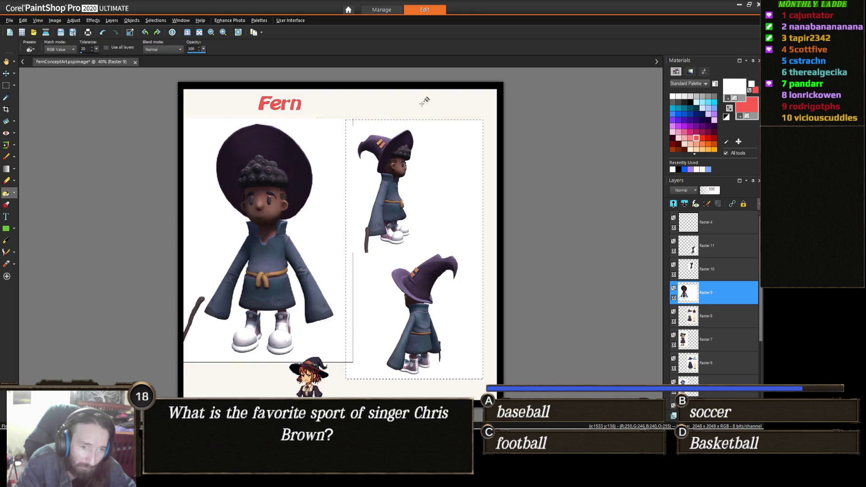
- Deselect and flood-fill the cream Raster 1 background with white
scroll(637, 367, "down", 2)
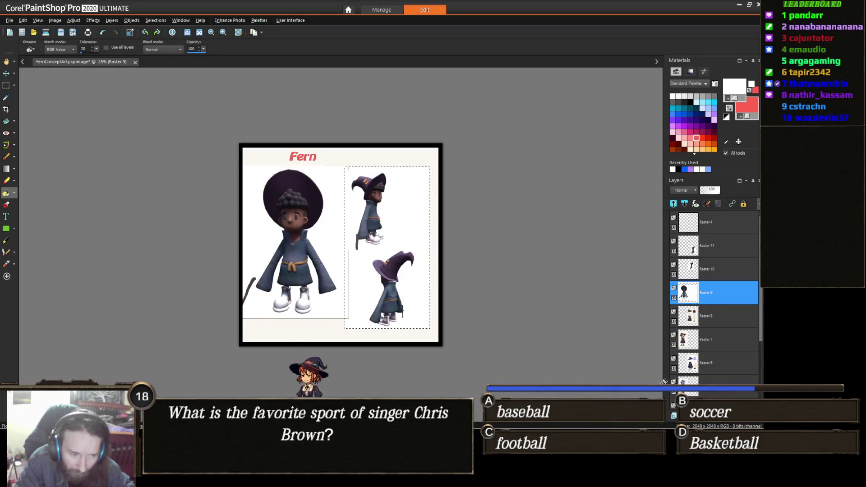
scroll(672, 381, "down", 4)
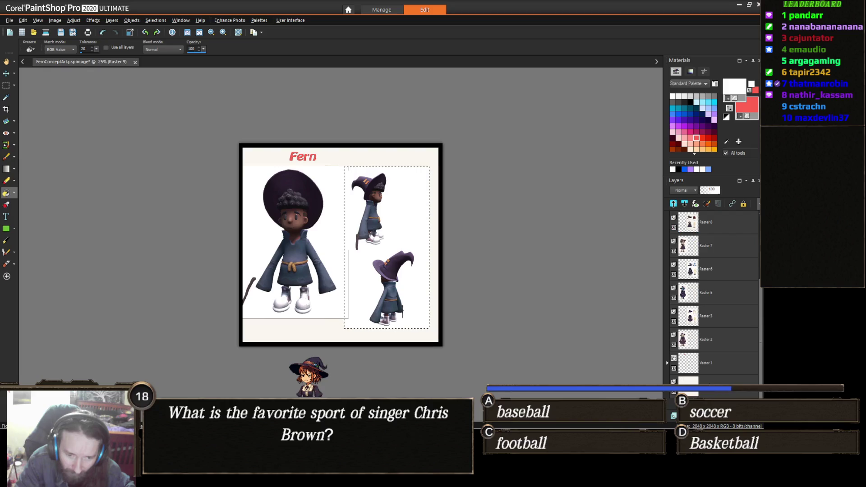
left_click(703, 380)
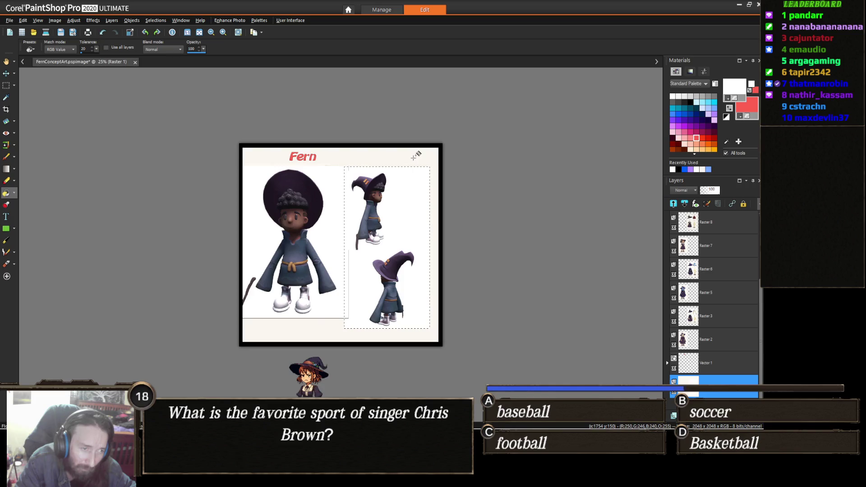
right_click(414, 156)
key("s")
key("ctrl+d")
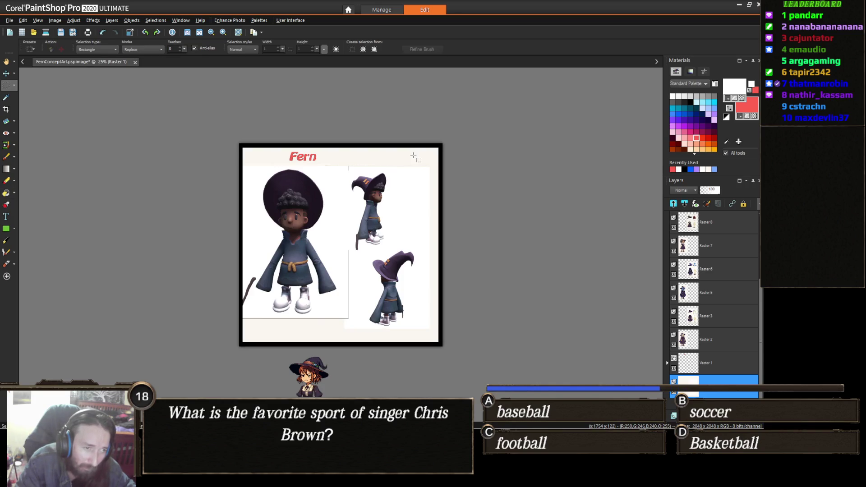
key("f")
left_click(413, 156)
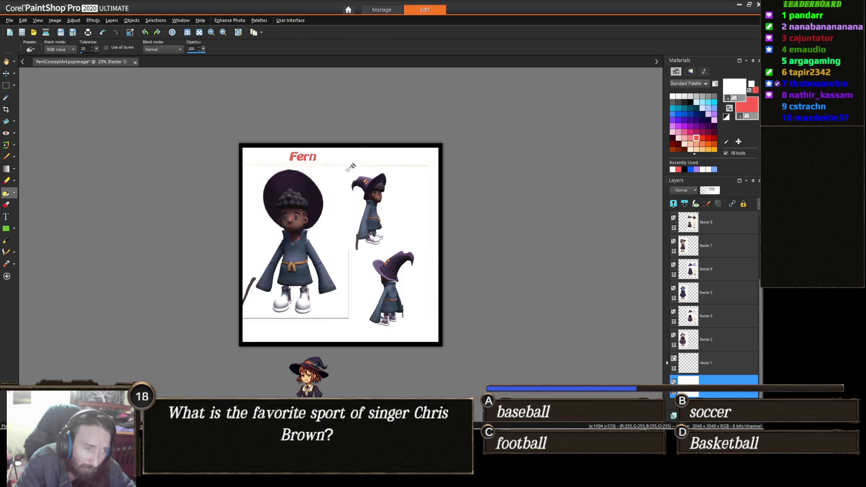
scroll(375, 204, "up", 2)
scroll(366, 284, "up", 3)
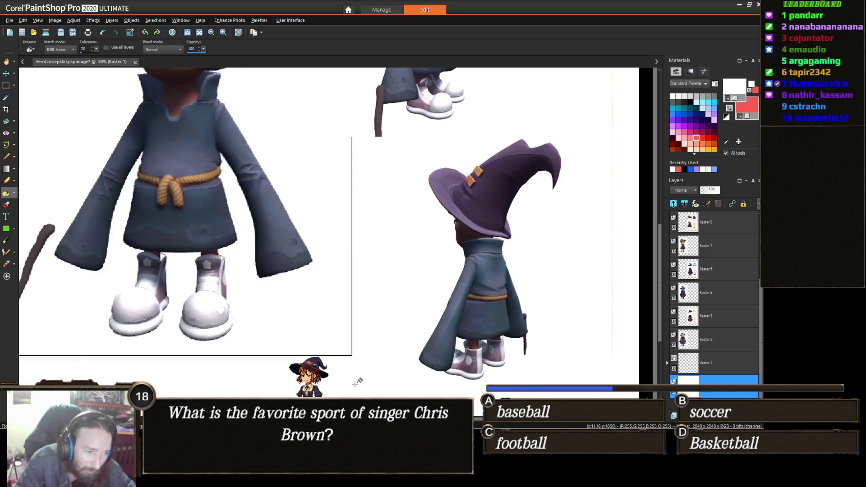
scroll(333, 344, "down", 2)
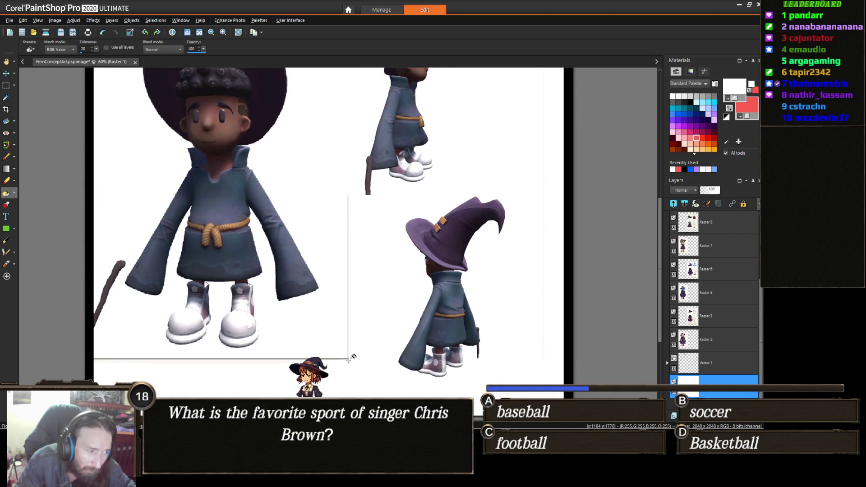
scroll(351, 356, "down", 1)
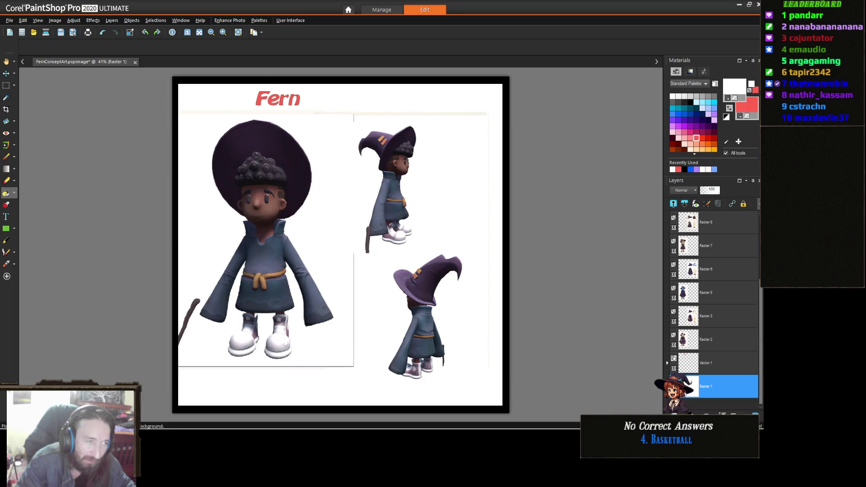
- Replace the red 'Fern' title with 'Wiz Kid' in black
key("t")
left_click(278, 98)
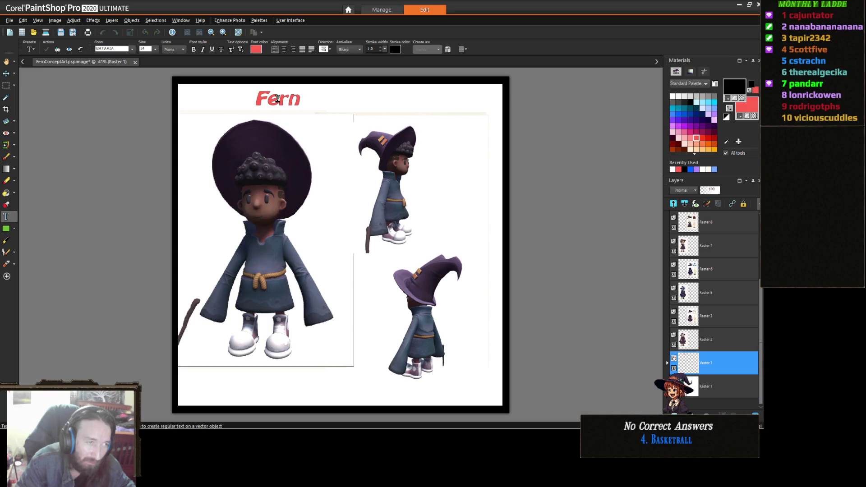
left_click_drag(257, 99, 299, 98)
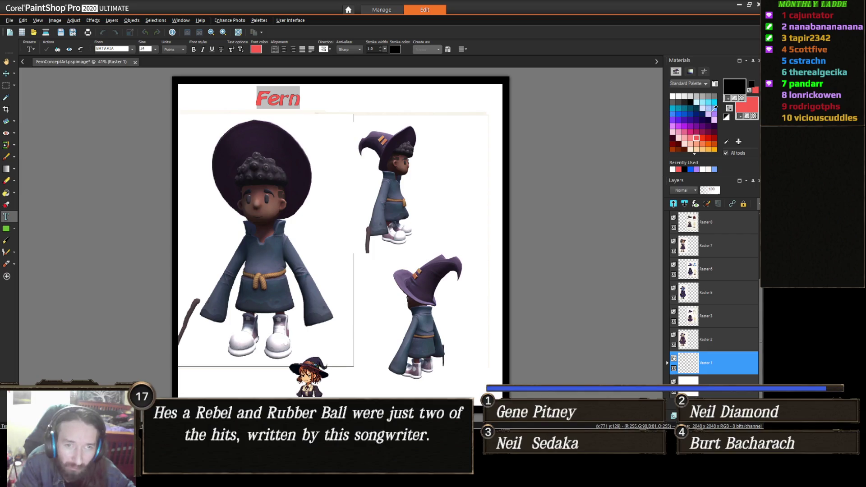
left_click(690, 101)
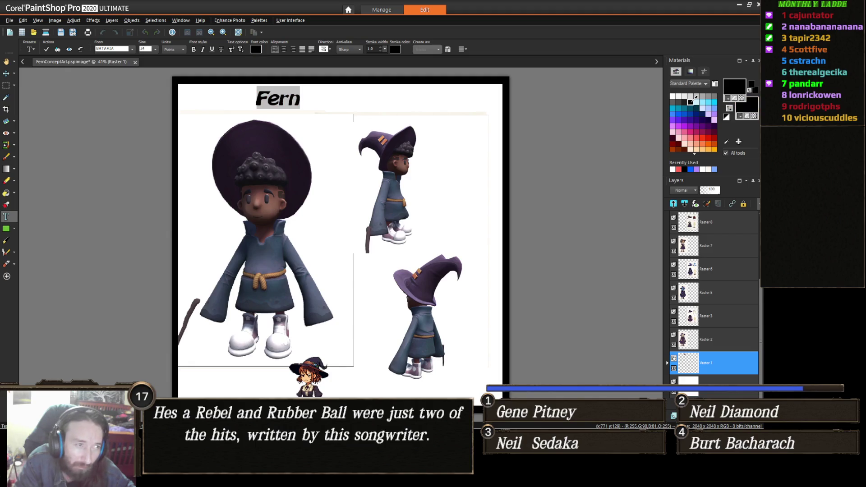
type("Wiz Kid")
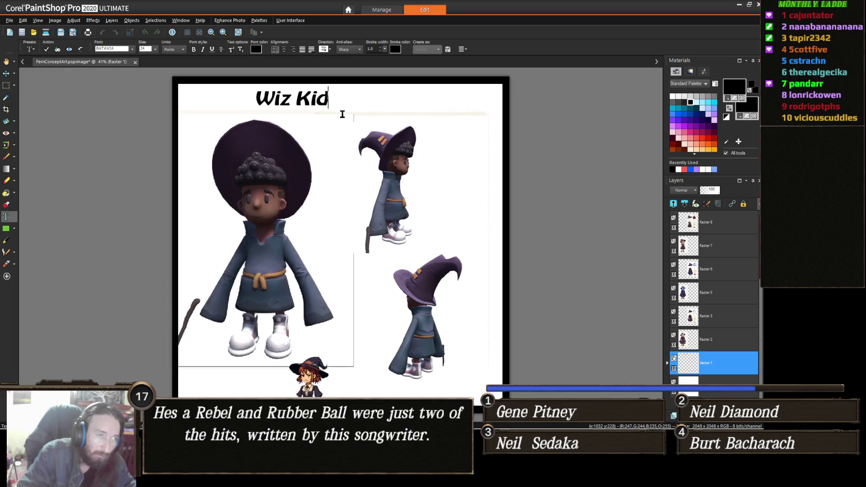
left_click(368, 110)
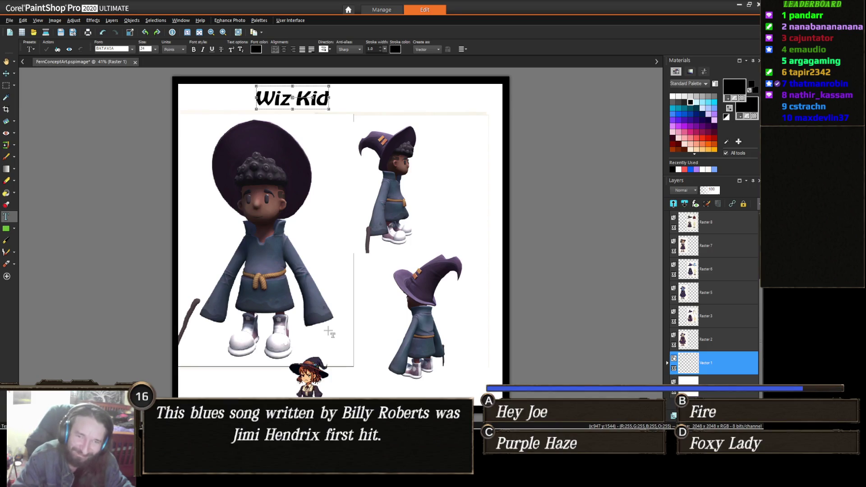
- Save the sheet under the new name WizKidConceptArt
left_click(10, 20)
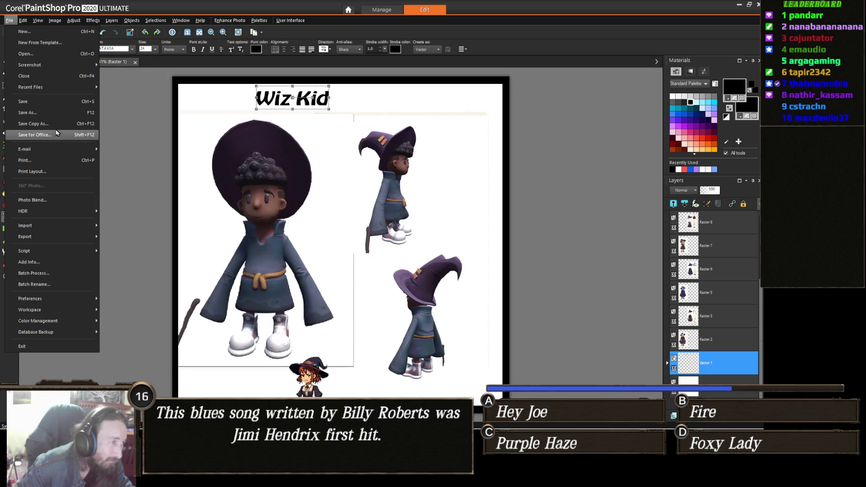
left_click(58, 117)
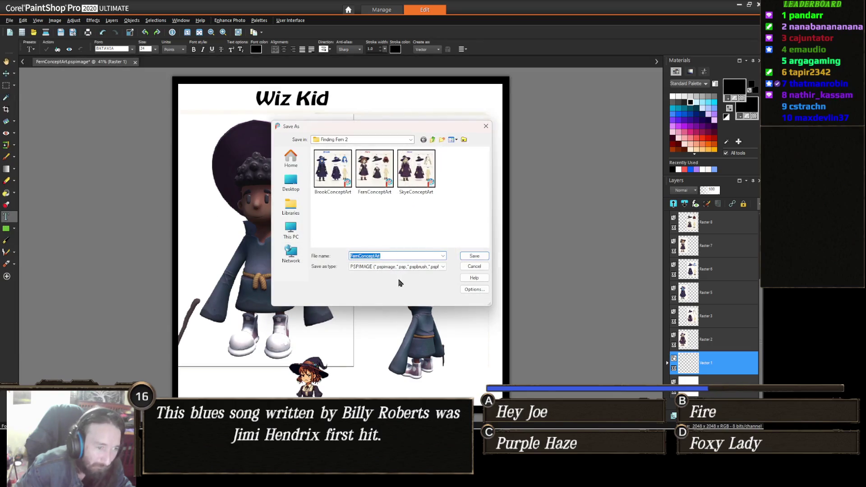
left_click(366, 256)
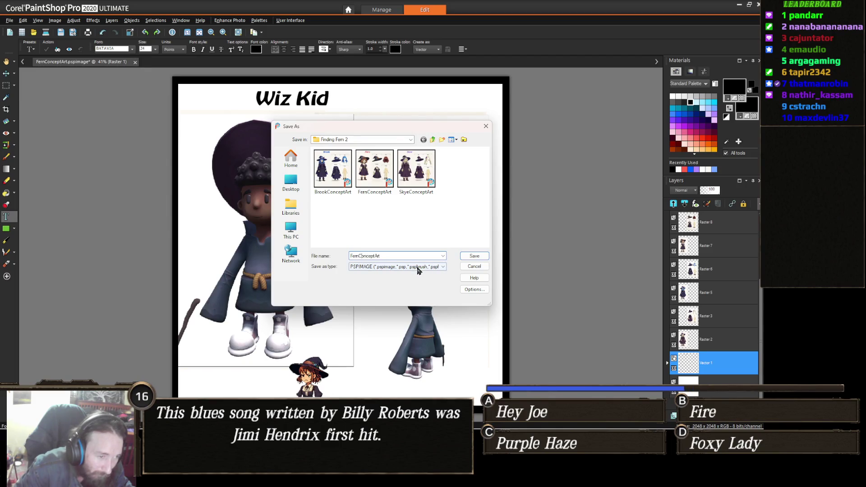
key("BackSpace")
key("BackSpace")
key("BackSpace")
type("Wiz")
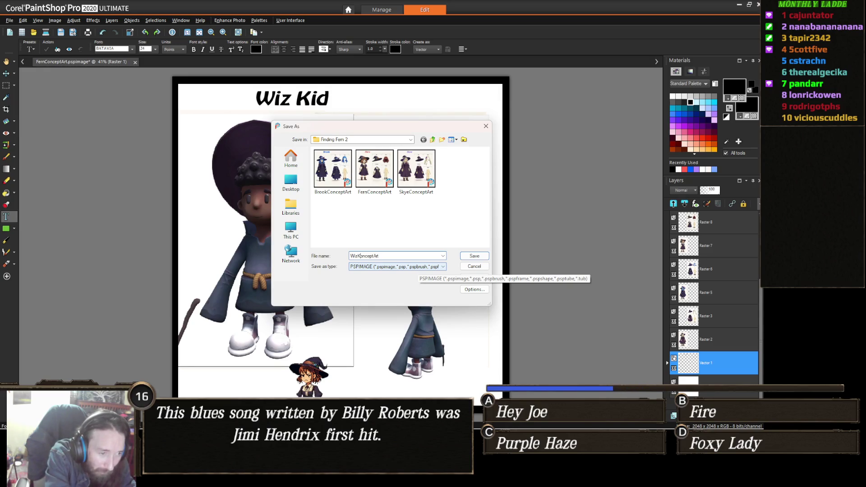
type("Co")
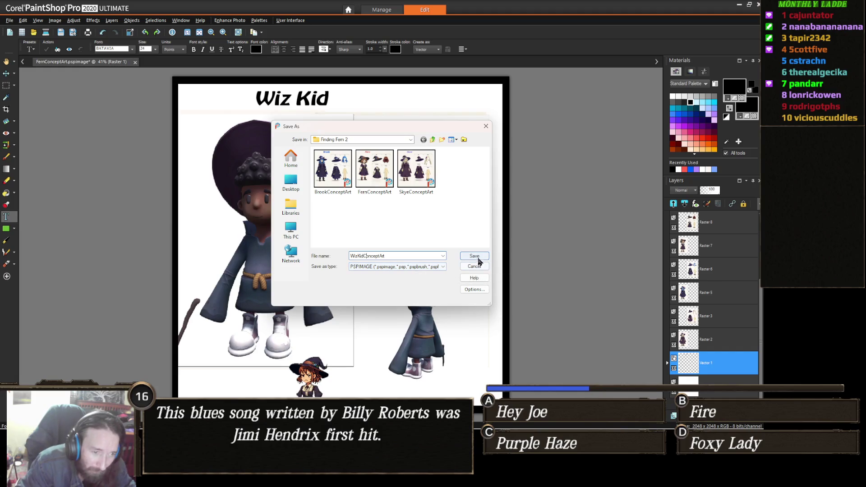
left_click(474, 256)
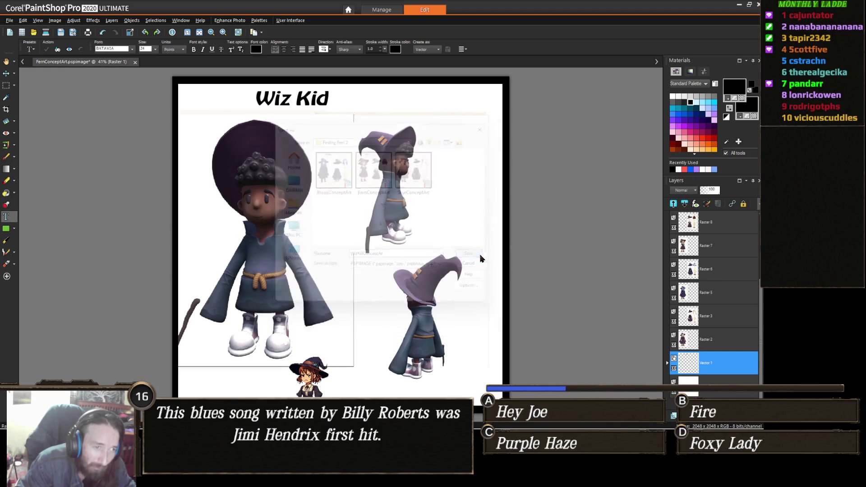
- Save WizKidConceptArt again as a JPG, accepting the layer merge
left_click(8, 21)
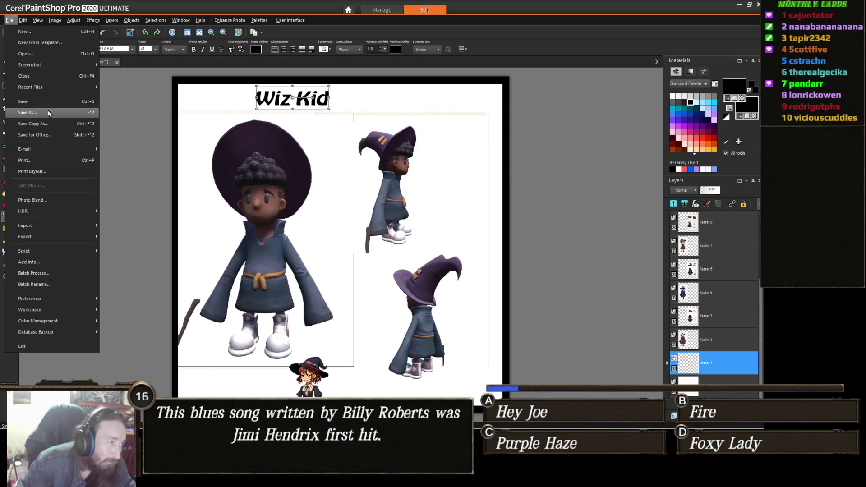
left_click(49, 114)
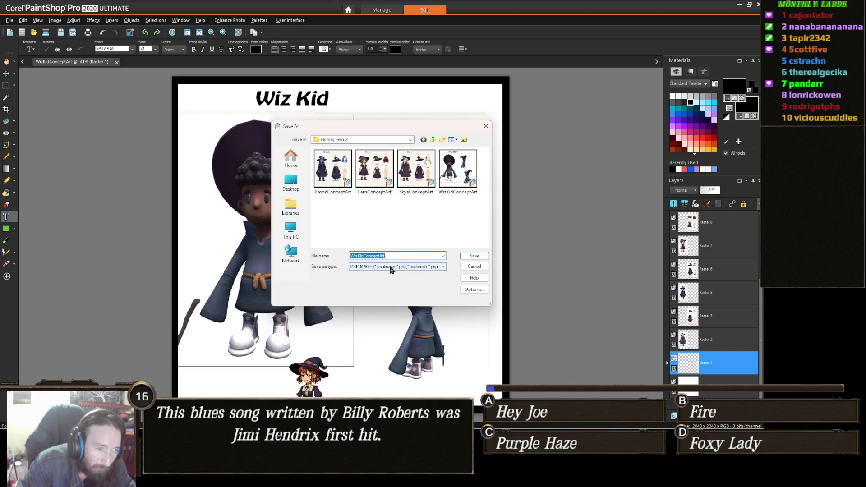
left_click(393, 266)
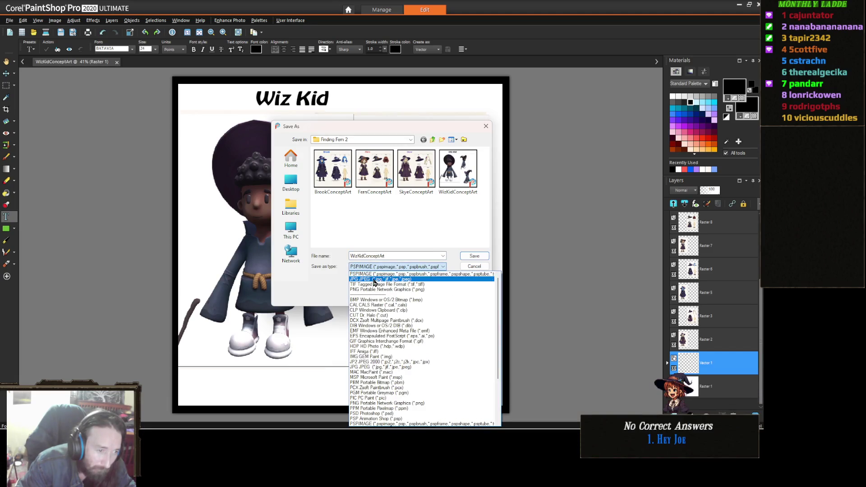
left_click(374, 279)
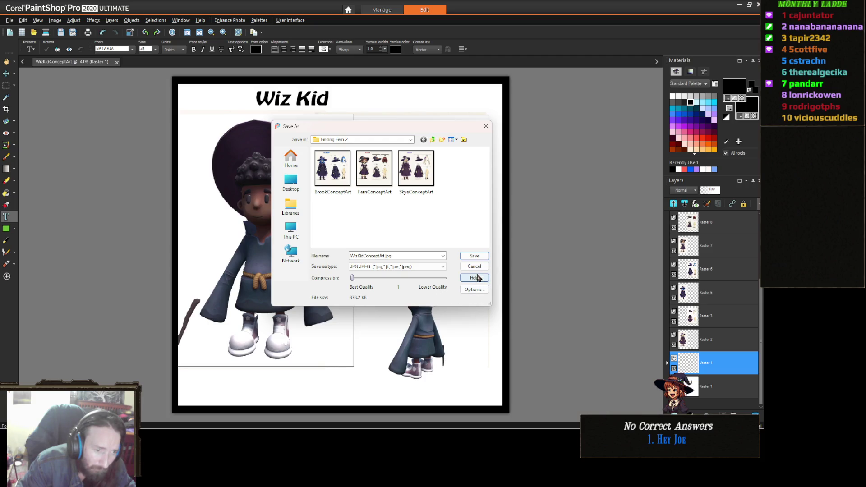
left_click(474, 256)
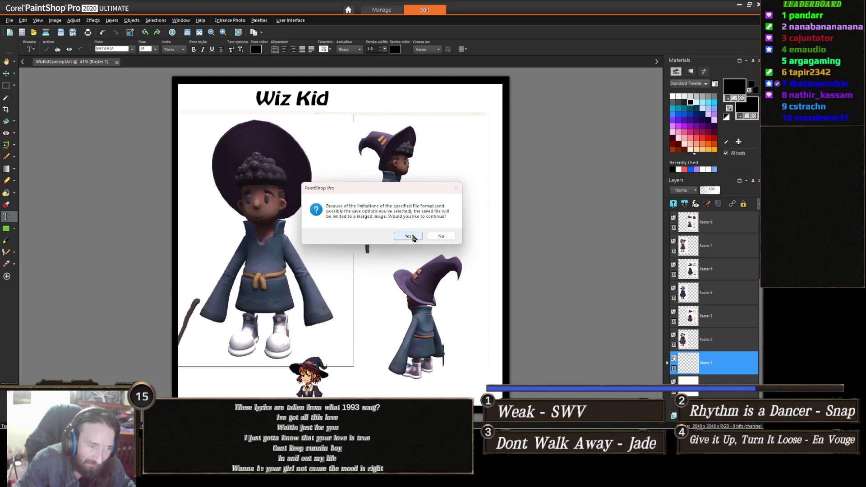
left_click(408, 236)
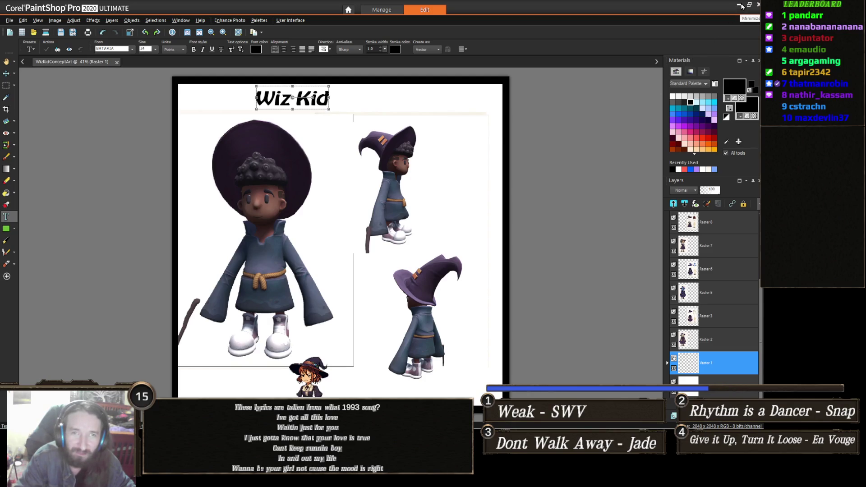
- Minimize PaintShop Pro and bring Chrome with Gemini to the front
left_click(740, 5)
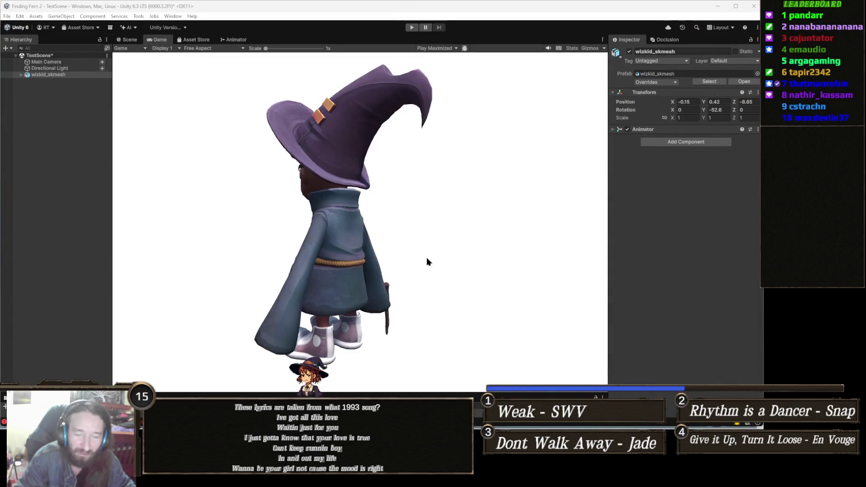
mouse_move(230, 478)
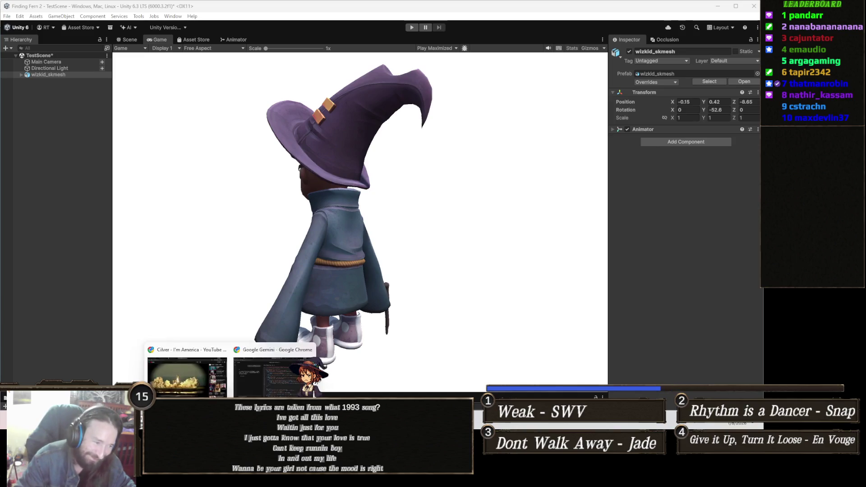
left_click(276, 378)
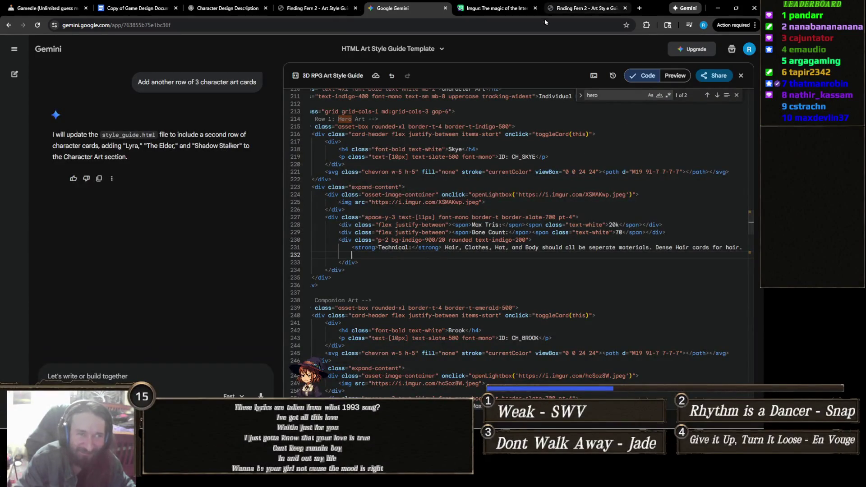
- Scroll through the images of the Finding Fern 2 Concept Art post on Imgur
left_click(492, 10)
scroll(345, 217, "down", 15)
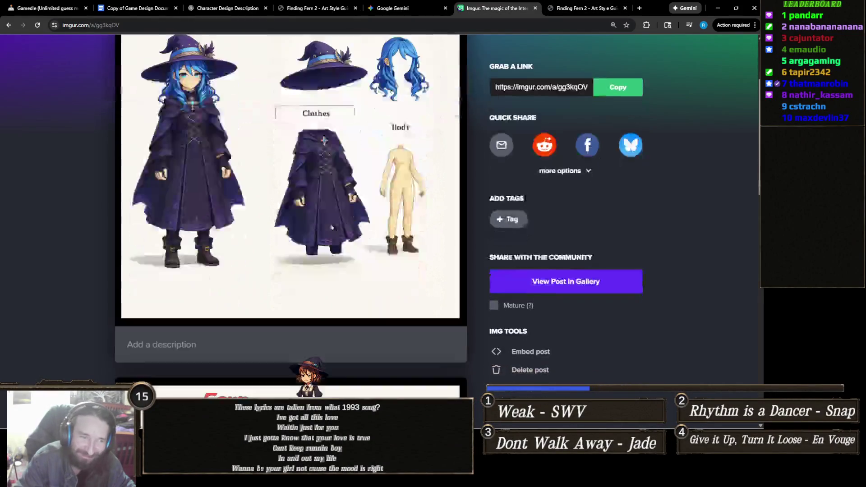
scroll(346, 217, "down", 1)
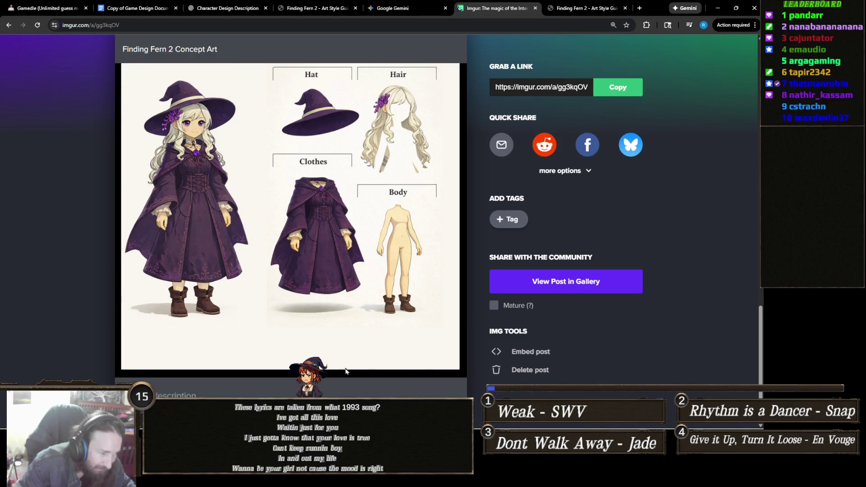
scroll(458, 322, "up", 15)
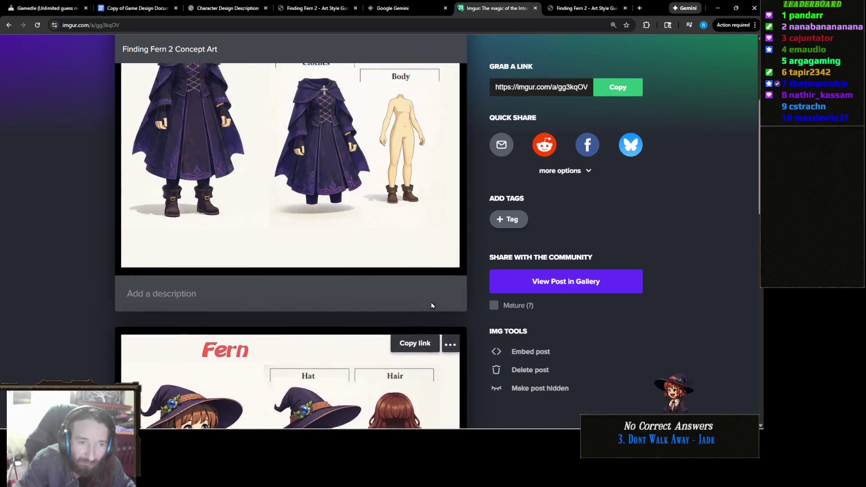
scroll(431, 305, "up", 4)
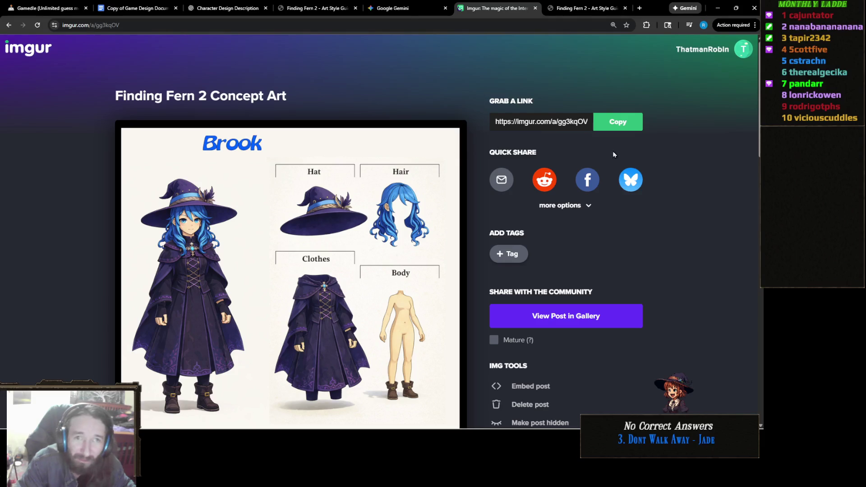
- Reveal the extra X, Pinterest and Tumblr share options under Quick Share
left_click(586, 205)
scroll(648, 235, "down", 1)
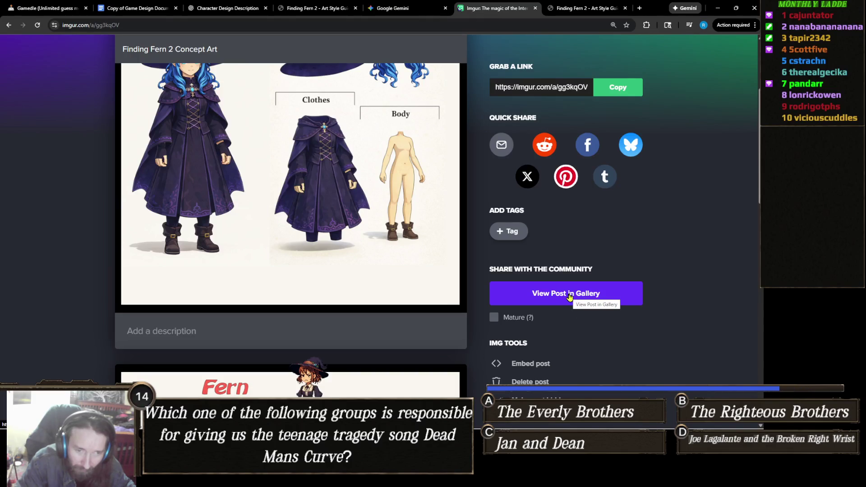
scroll(369, 286, "up", 4)
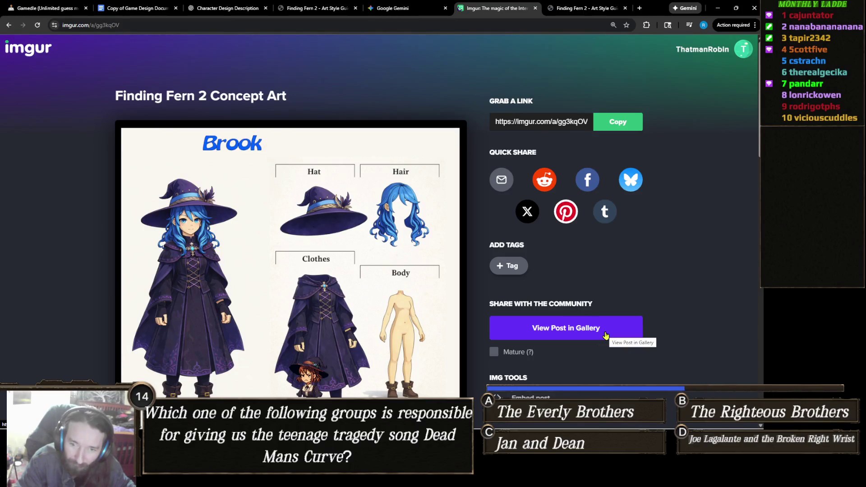
left_click(605, 335)
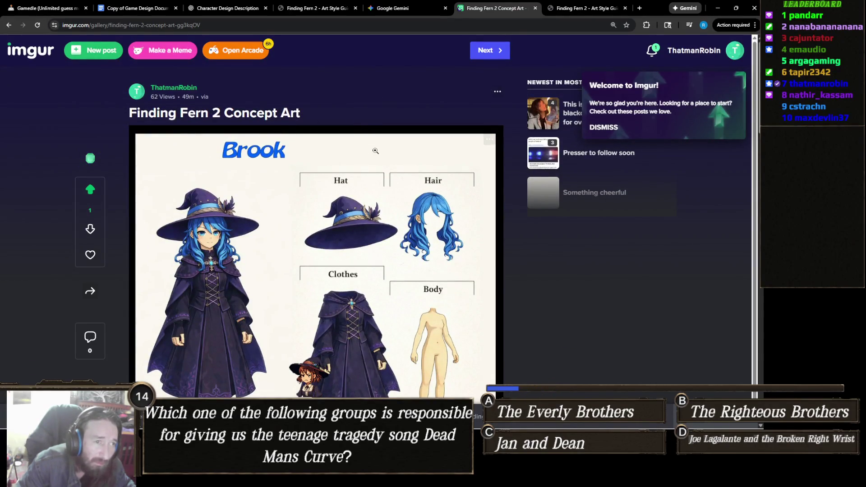
- Enlarge the Brook concept image in the gallery view, close it, and browse the post
left_click(462, 143)
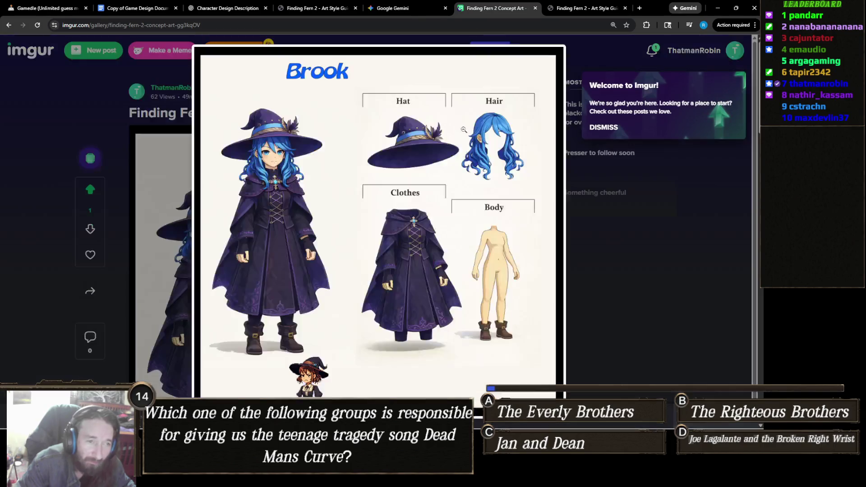
left_click(623, 286)
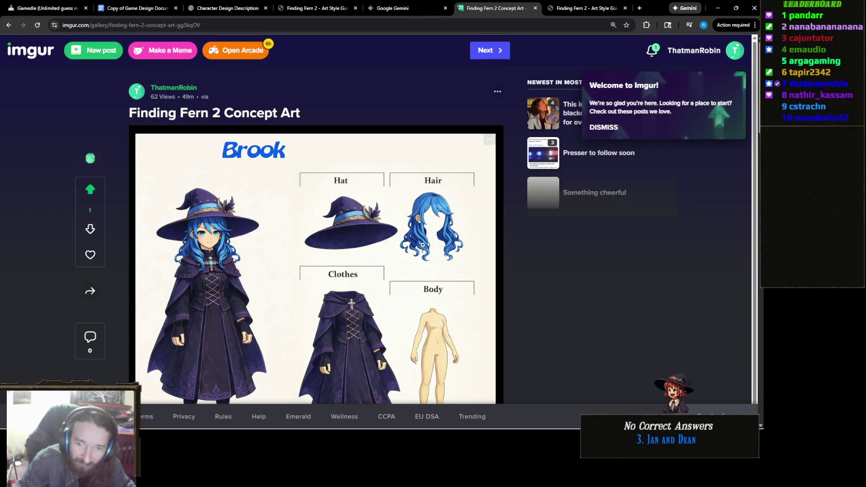
scroll(423, 245, "down", 2)
scroll(424, 232, "up", 1)
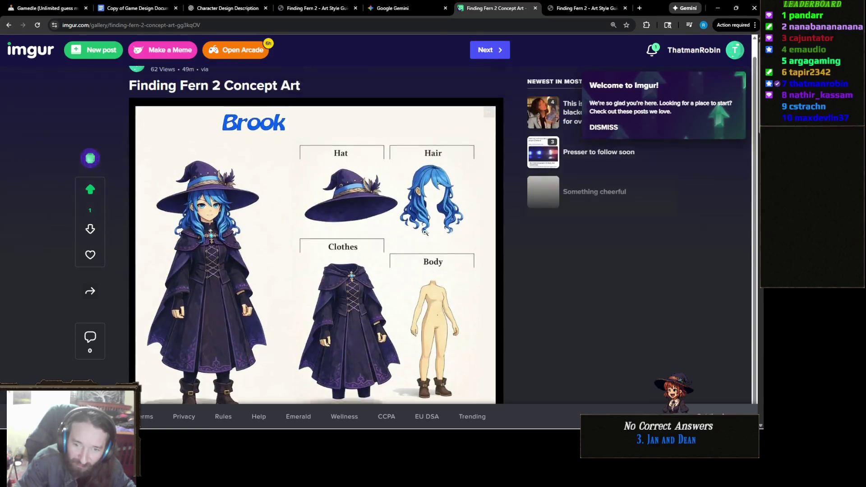
scroll(424, 232, "up", 1)
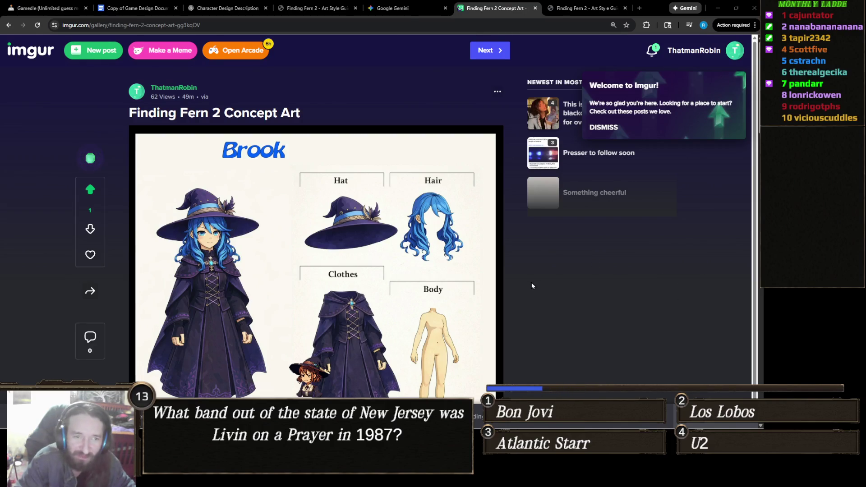
scroll(534, 243, "down", 5)
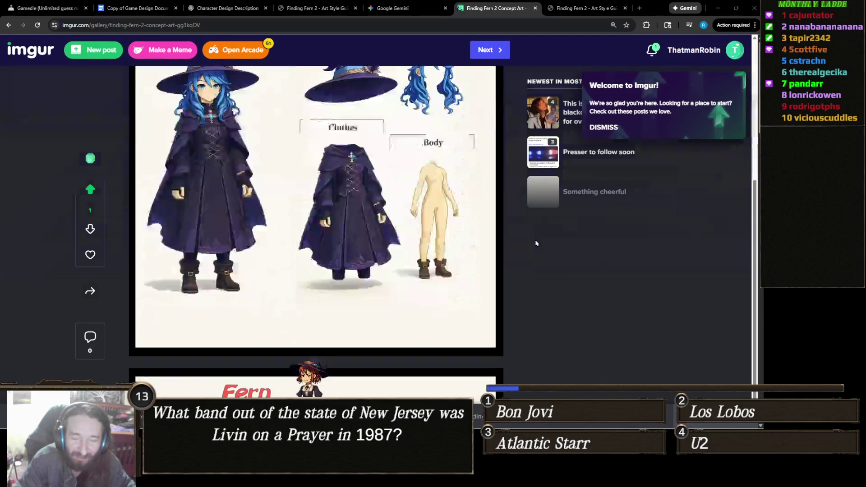
scroll(541, 246, "up", 5)
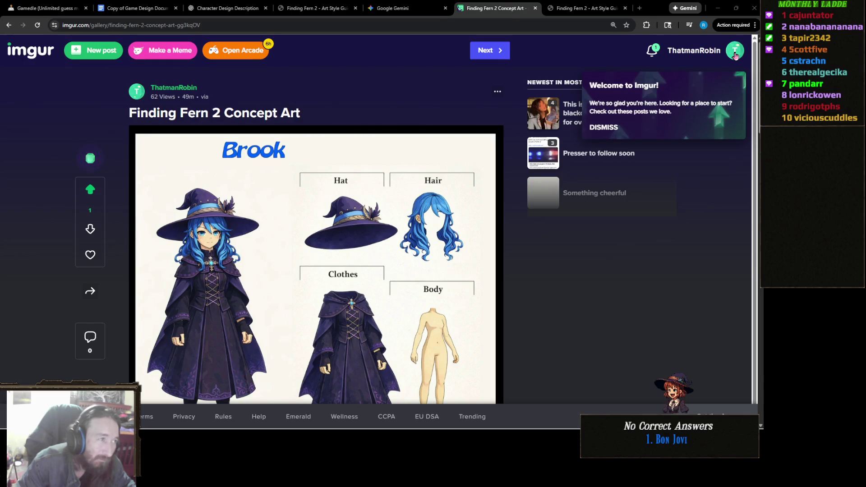
- Go to the account's profile and open the Finding Fern 2 Concept Art post
left_click(735, 55)
left_click(736, 55)
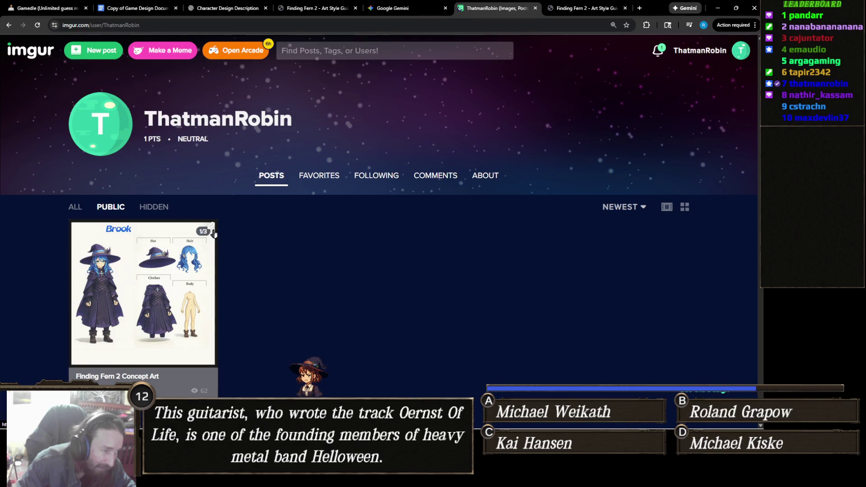
left_click(213, 233)
scroll(185, 271, "down", 6)
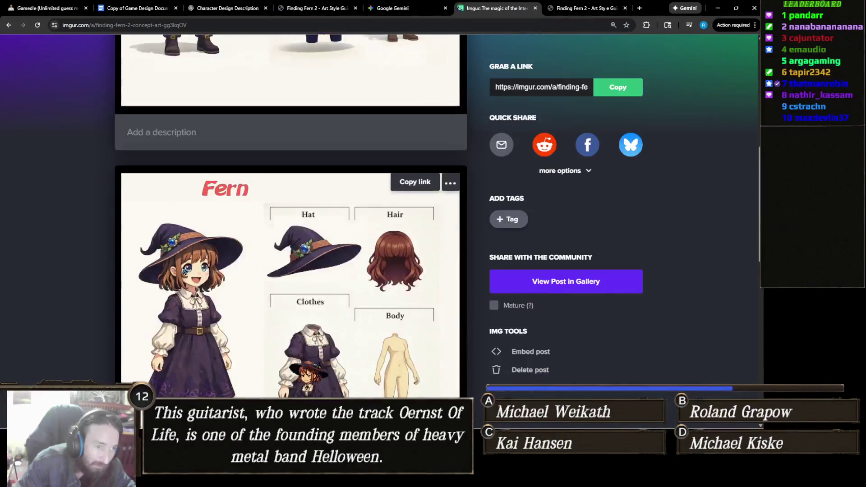
scroll(185, 271, "up", 5)
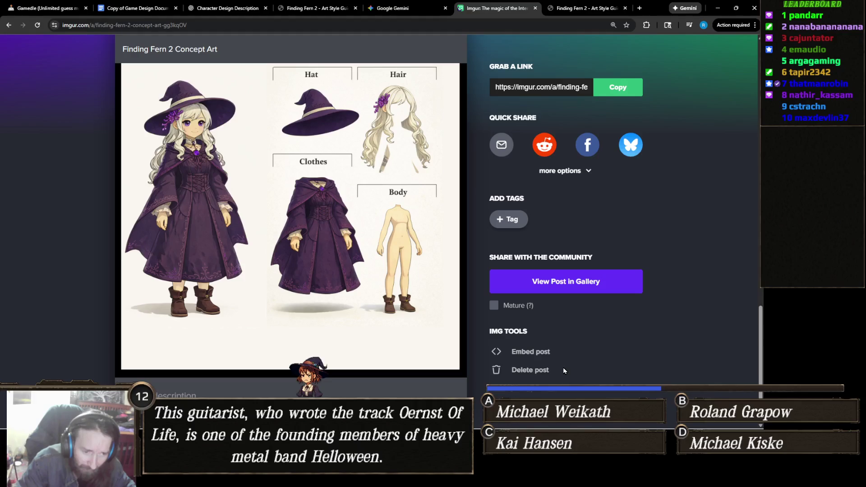
scroll(563, 369, "up", 15)
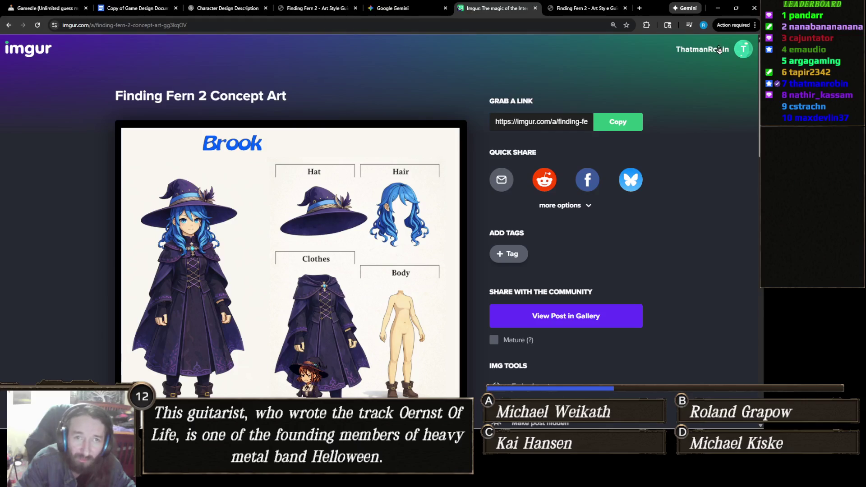
left_click(741, 53)
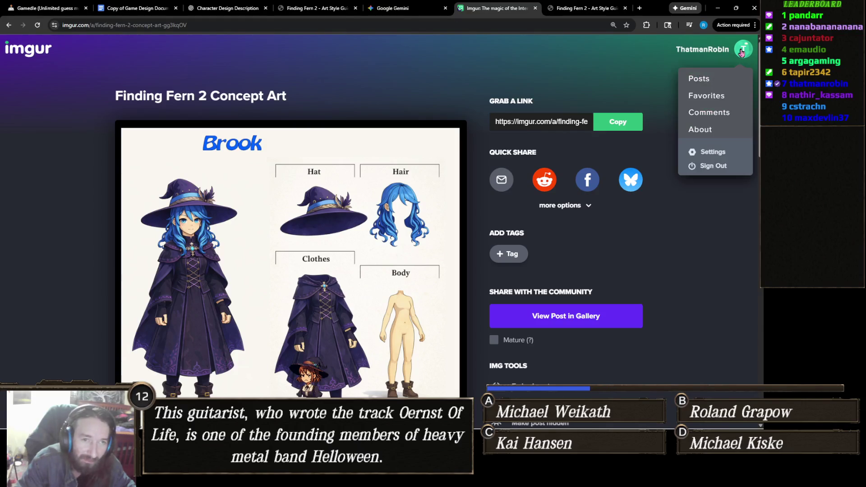
left_click(707, 81)
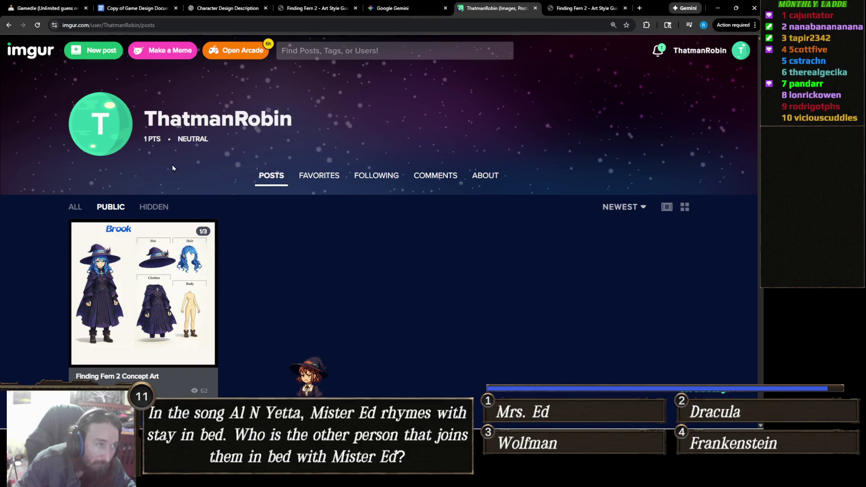
left_click(106, 54)
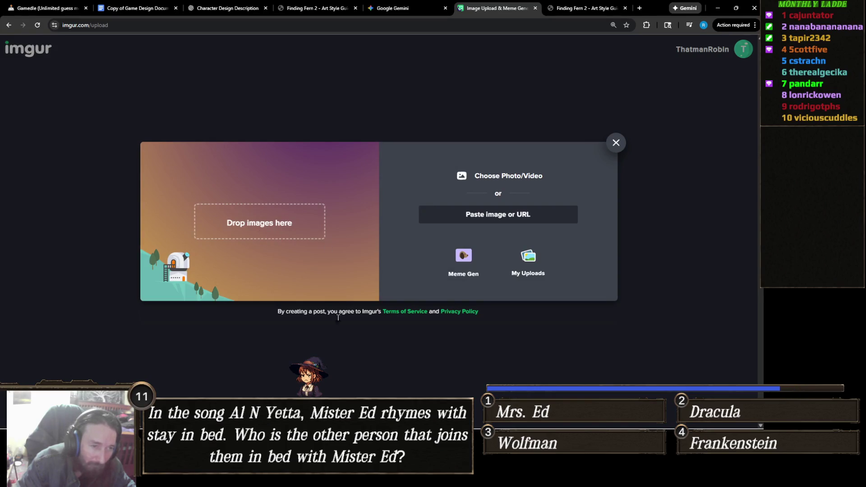
- Upload WizKidConceptArt from the Finding Fern 2 folder to Imgur as a new post
mouse_move(335, 415)
mouse_move(181, 477)
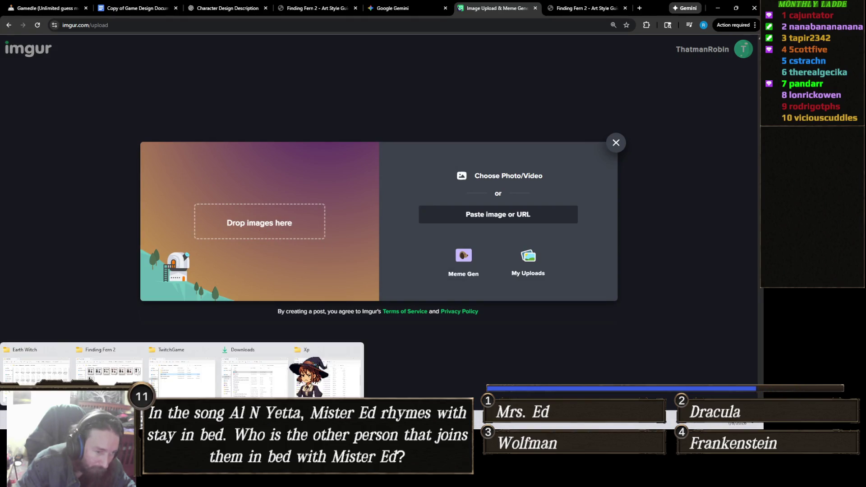
left_click(140, 368)
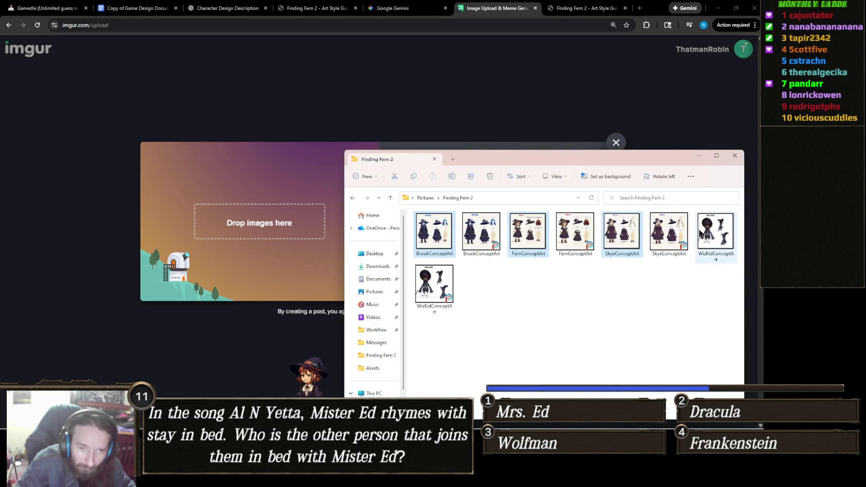
left_click(719, 233)
left_click_drag(719, 233, 277, 237)
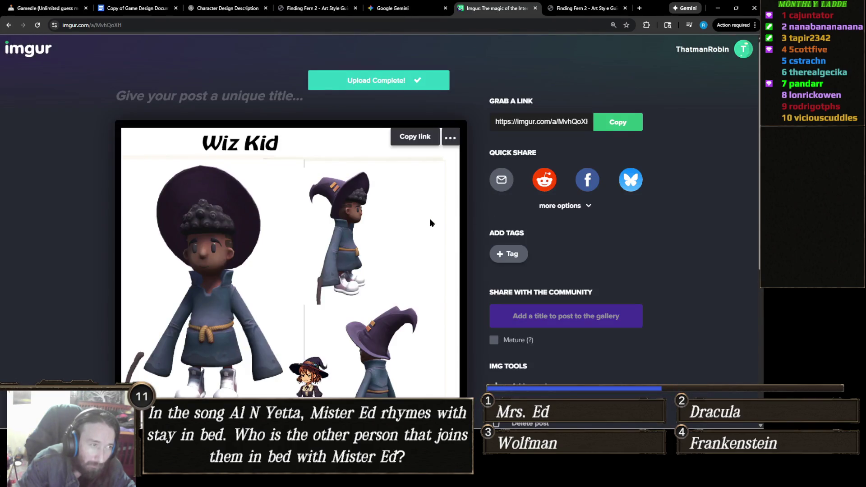
- Title the post 'Wiz Kid' and share it to the community gallery
left_click(286, 96)
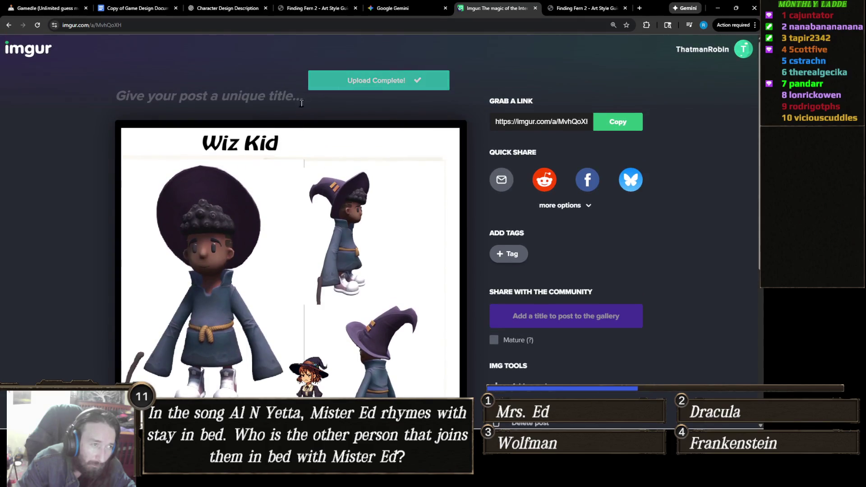
type("Wi")
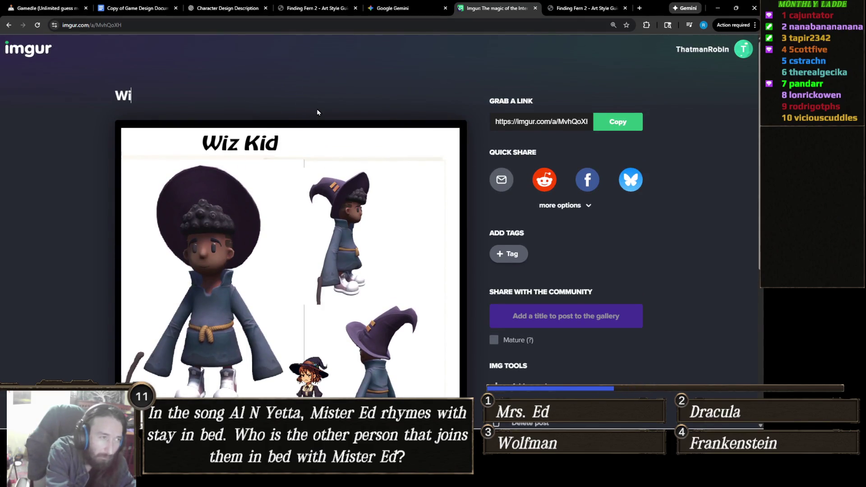
type("z Kid")
left_click(626, 274)
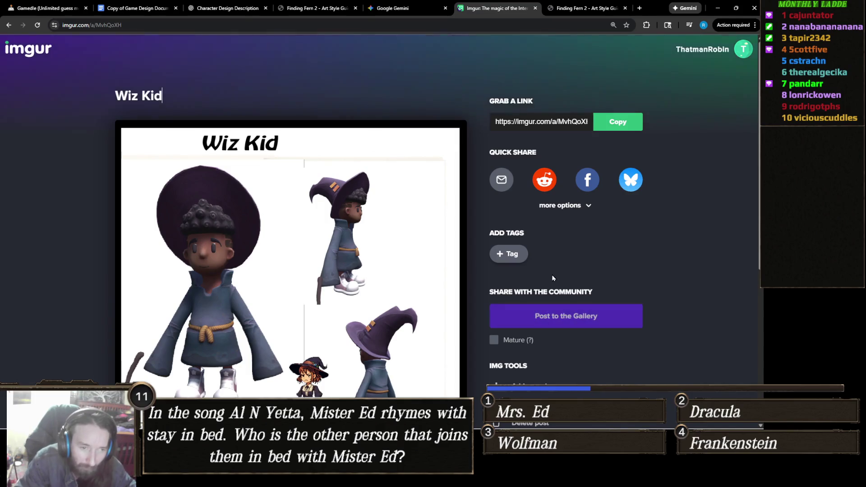
scroll(634, 273, "down", 2)
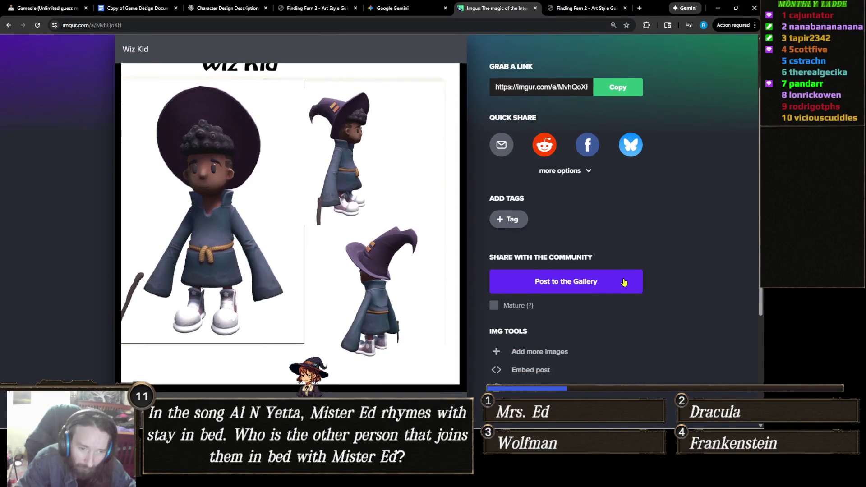
left_click(608, 286)
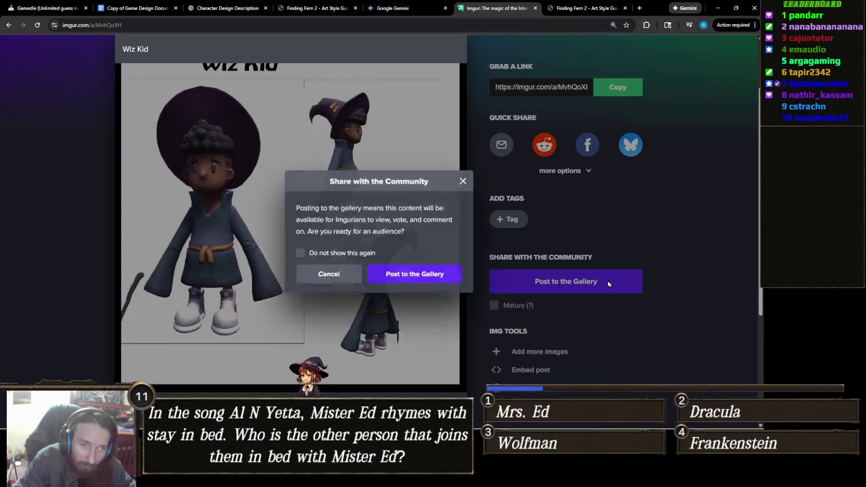
left_click(408, 273)
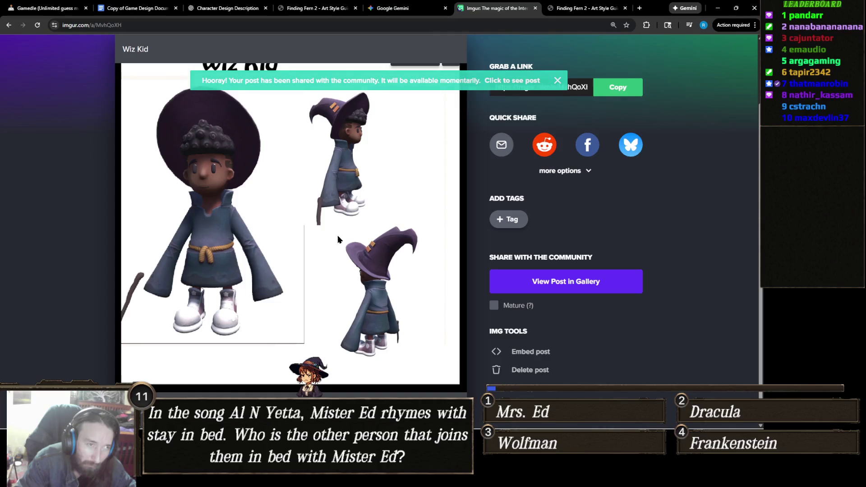
- Copy the uploaded Wiz Kid image's address
scroll(295, 227, "up", 2)
scroll(299, 227, "down", 2)
right_click(297, 216)
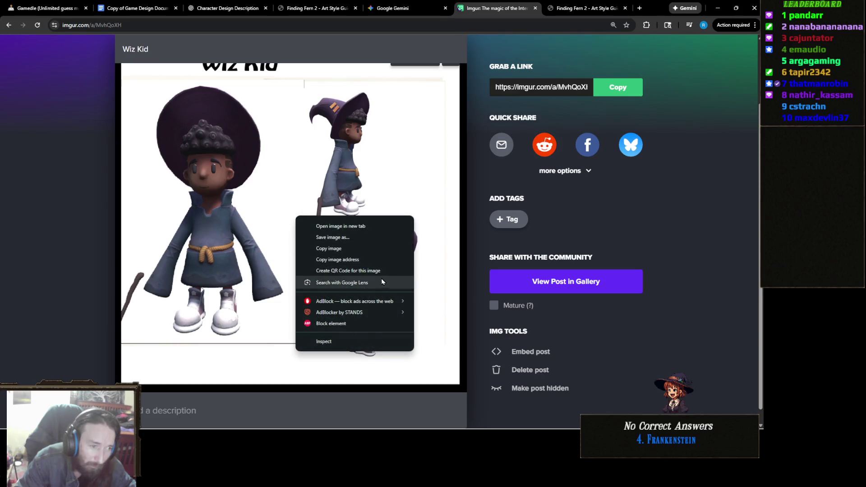
left_click(375, 261)
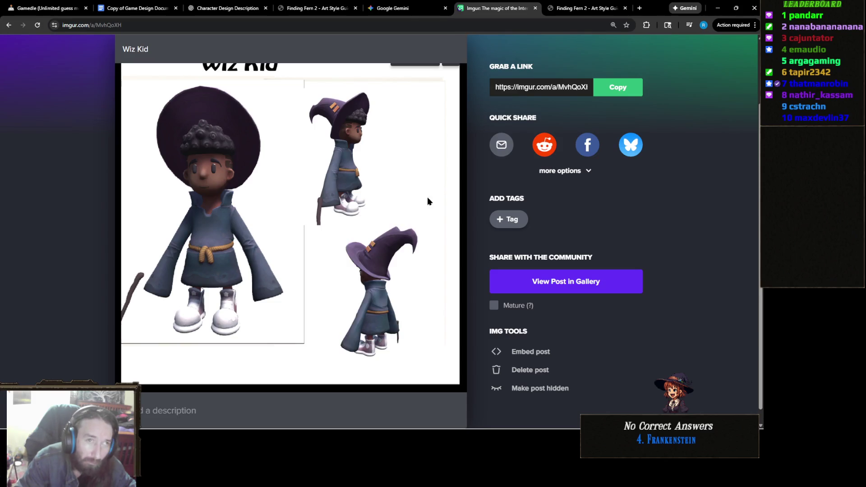
- Replace the Wiz Kid lightbox URL on line 317 with the Imgur link
left_click(393, 8)
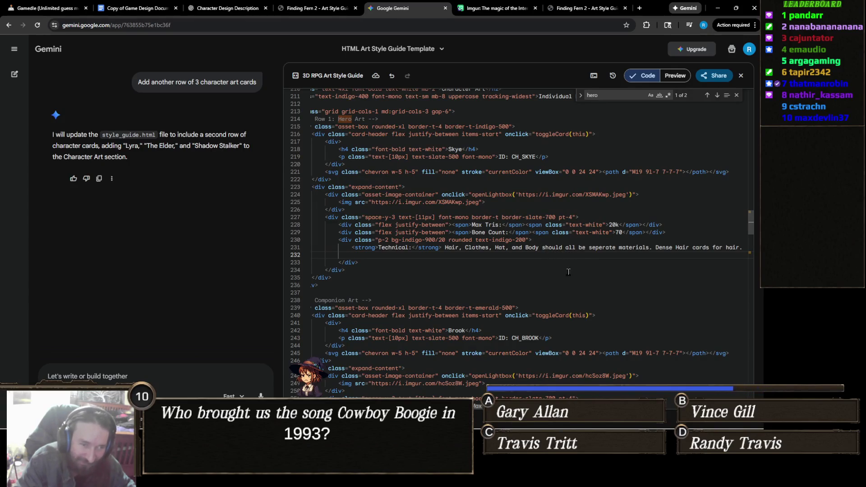
scroll(568, 272, "up", 2)
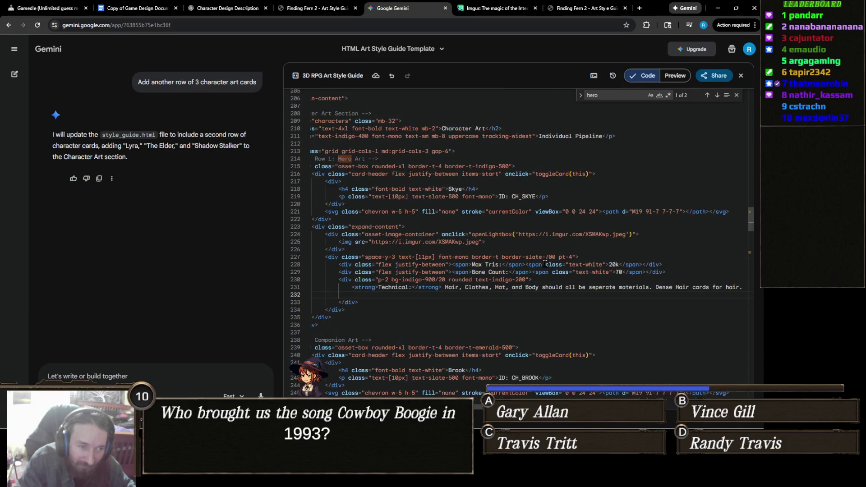
scroll(545, 263, "up", 3)
scroll(547, 263, "down", 6)
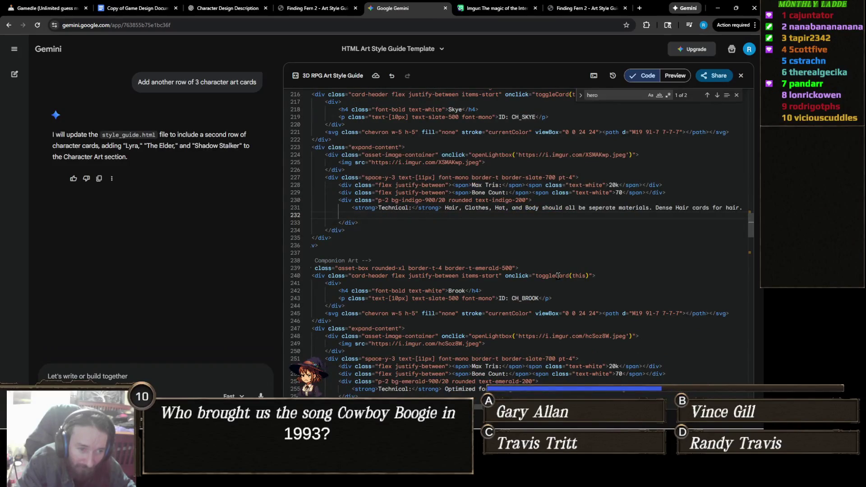
scroll(557, 276, "down", 2)
scroll(555, 274, "down", 13)
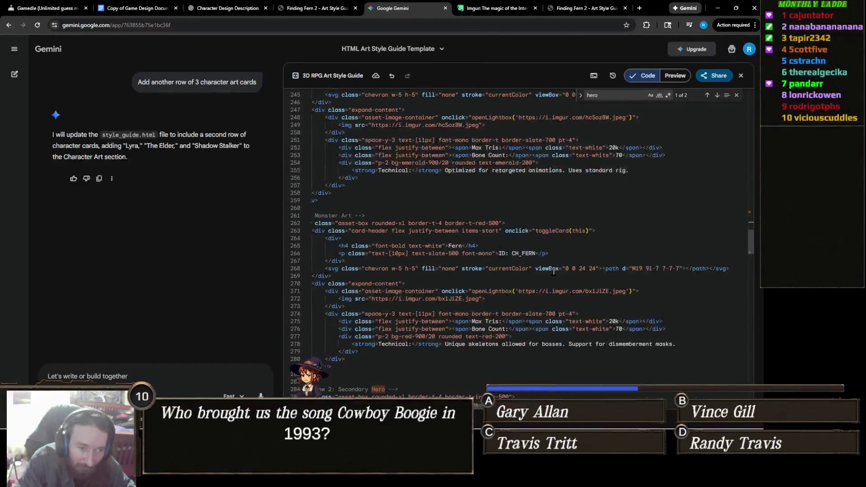
scroll(550, 268, "down", 7)
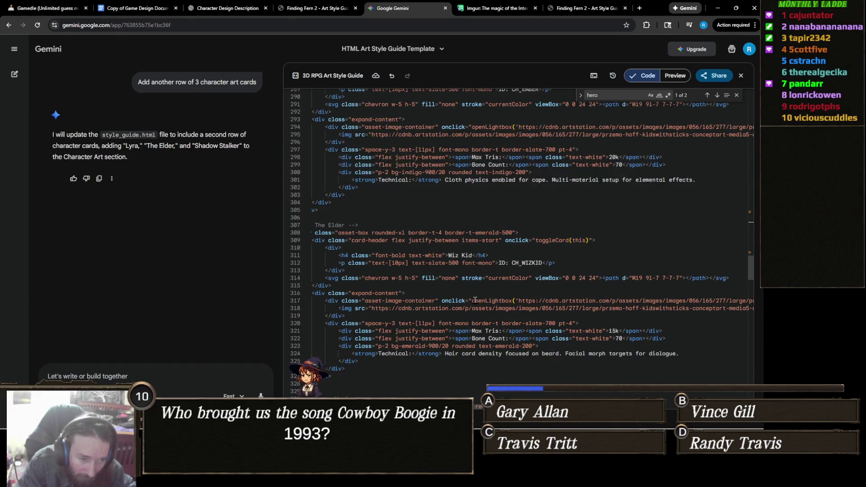
left_click_drag(518, 301, 740, 301)
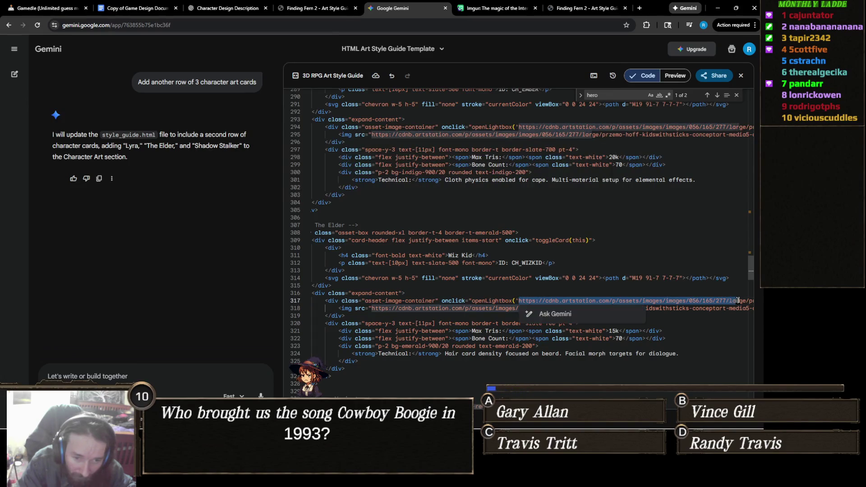
key("BackSpace")
key("Delete")
key("Delete")
key("Delete")
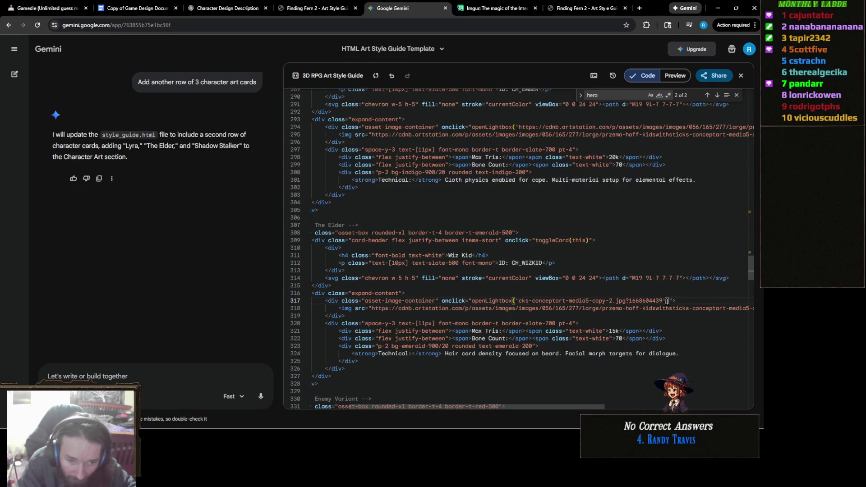
left_click(663, 300, "shift")
key("ctrl+v")
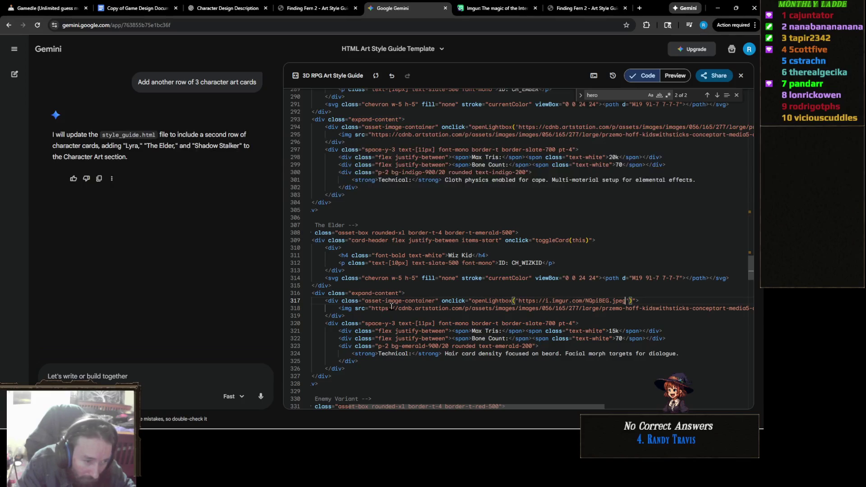
- Replace the line 318 image source with the Imgur link and save the code
mouse_move(372, 308)
left_mouse_down()
mouse_move(673, 312)
mouse_move(657, 301)
mouse_move(704, 309)
left_mouse_up()
key("BackSpace")
key("End")
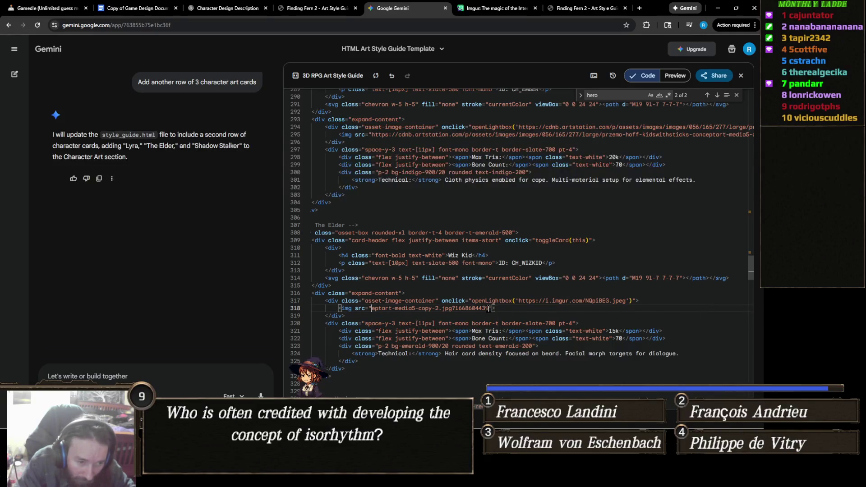
left_click(489, 309, "shift")
key("ctrl+v")
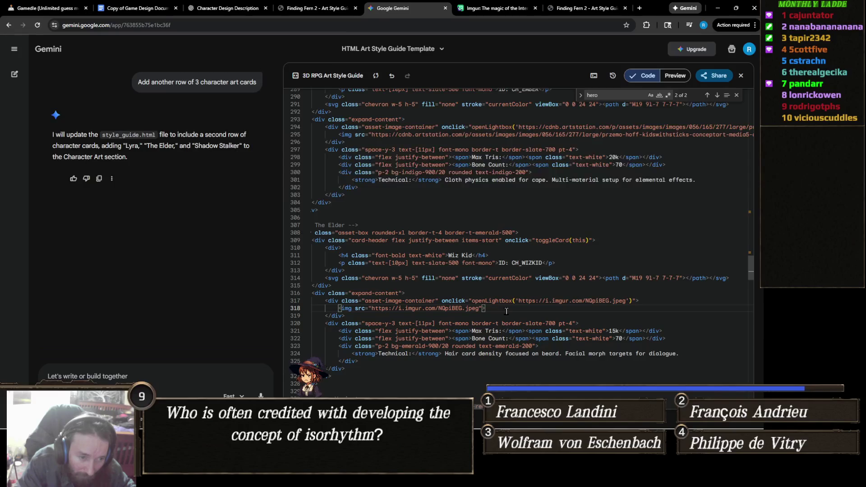
key("ctrl+s")
key("Escape")
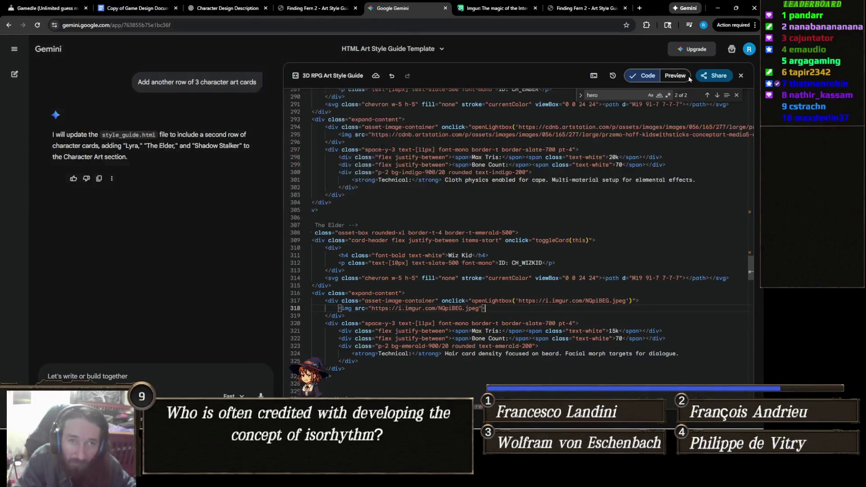
left_click(674, 76)
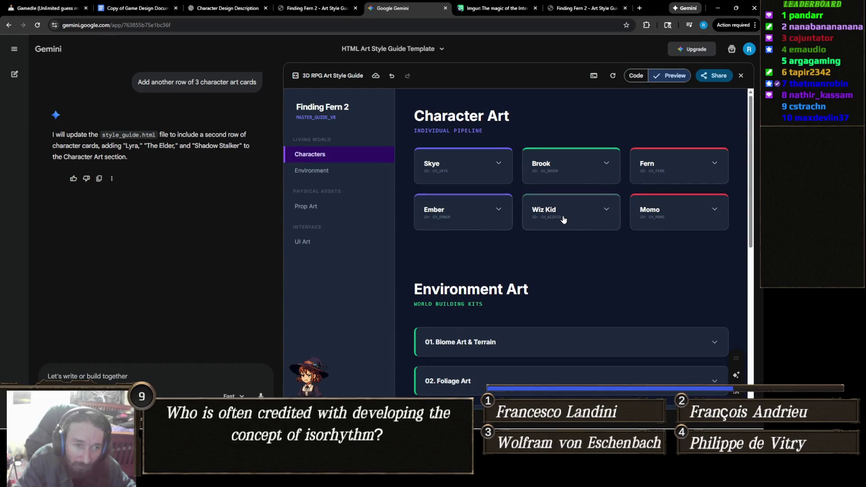
- Expand the Wiz Kid card, enlarge its new concept image, and compare it with Ember
left_click(579, 215)
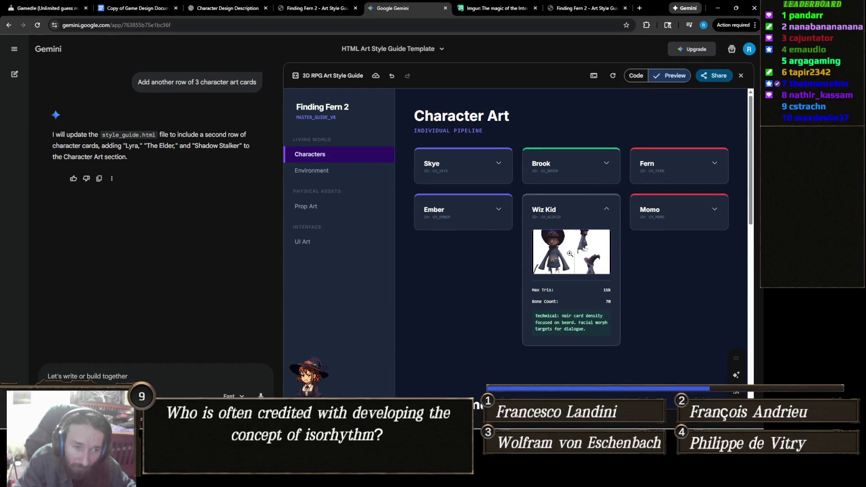
left_click(582, 244)
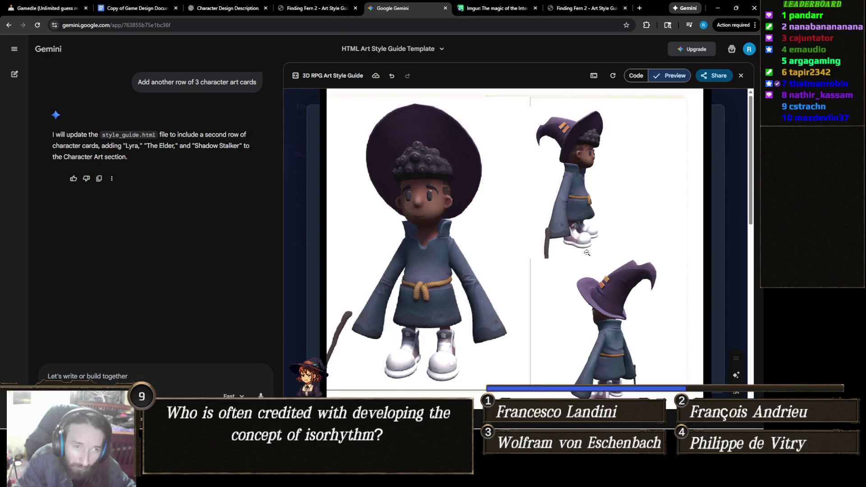
left_click(729, 214)
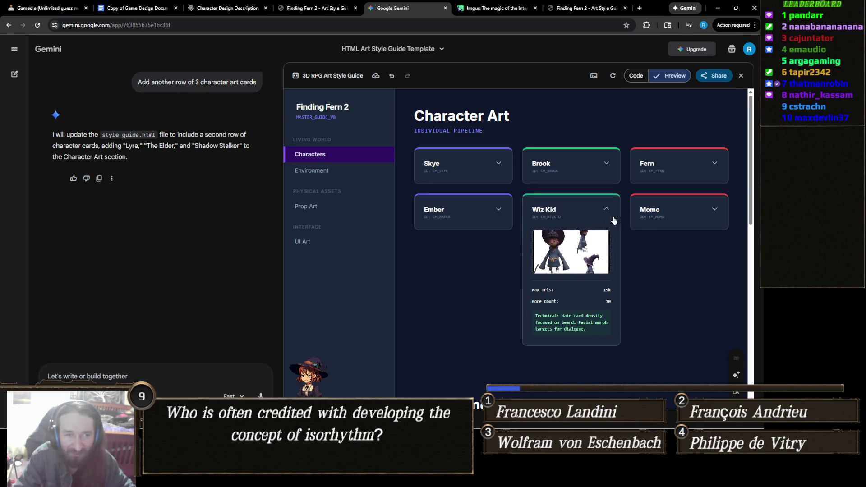
left_click(582, 210)
left_click(481, 209)
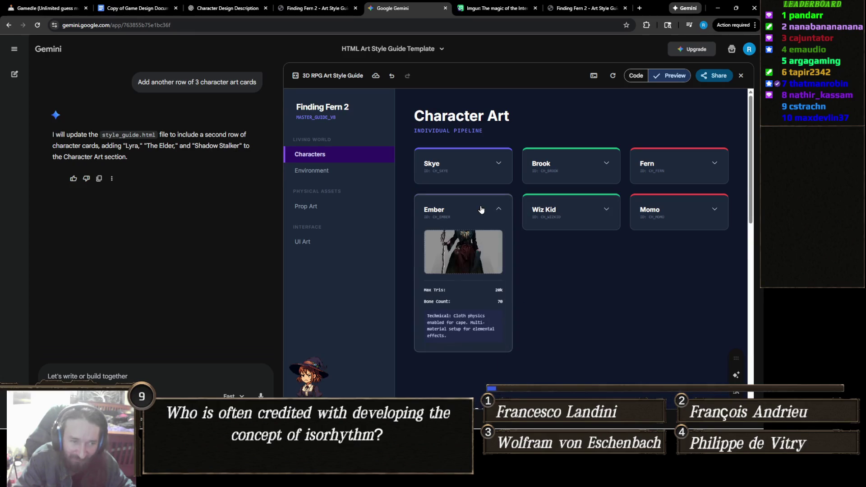
left_click(562, 203)
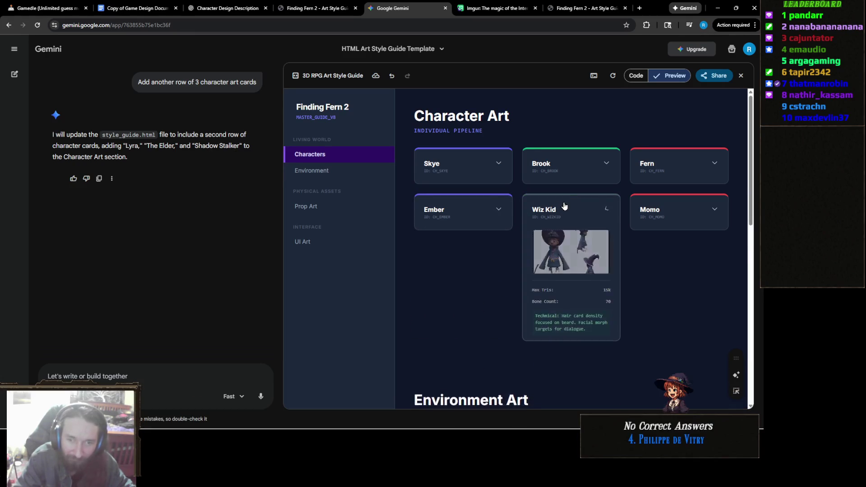
left_click(564, 206)
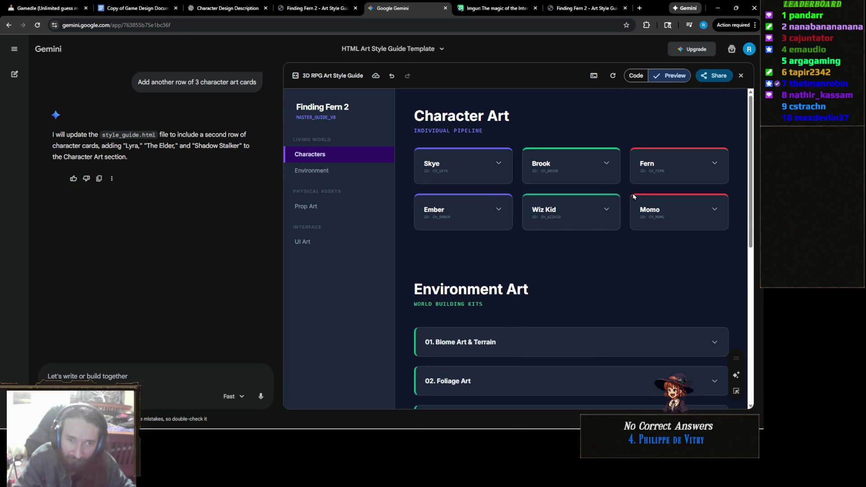
- Copy the canvas style guide over FF2ASG.html in Notepad, save, and open the Downloads folder
left_click(716, 78)
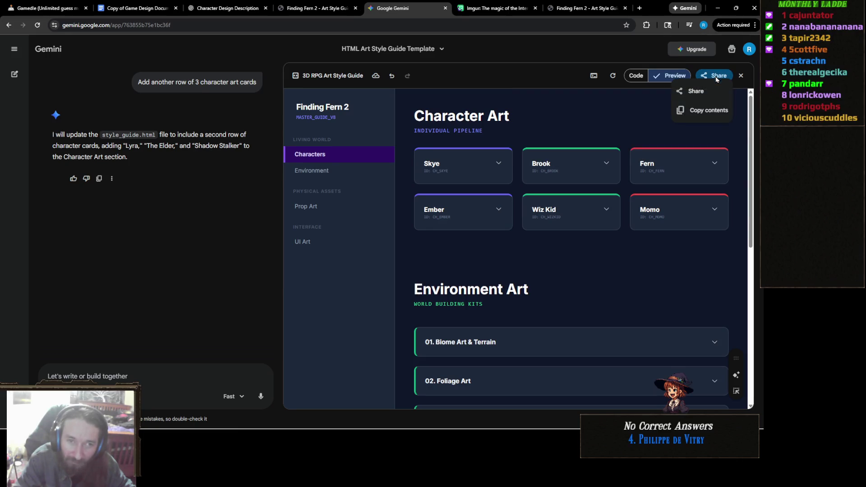
left_click(717, 111)
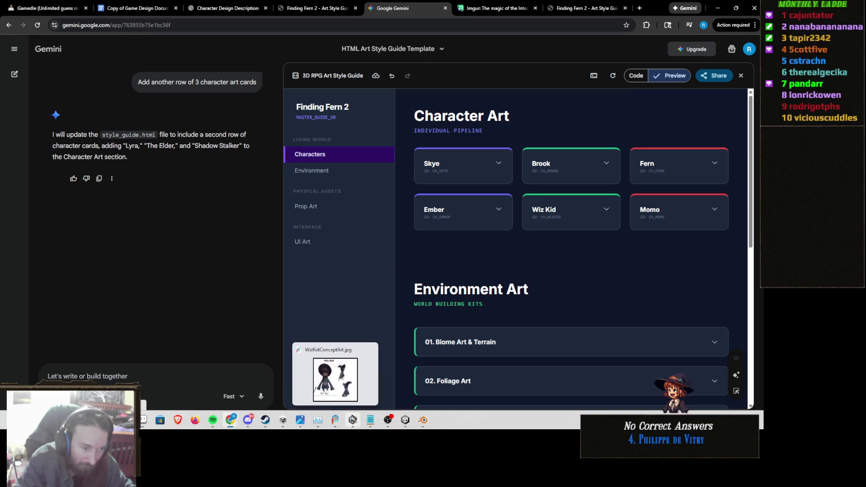
left_click(370, 424)
key("ctrl+a")
key("ctrl+v")
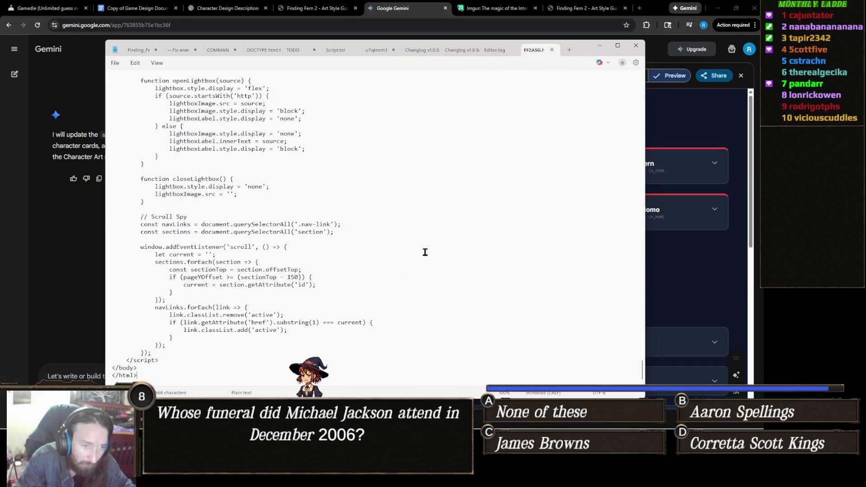
key("ctrl+s")
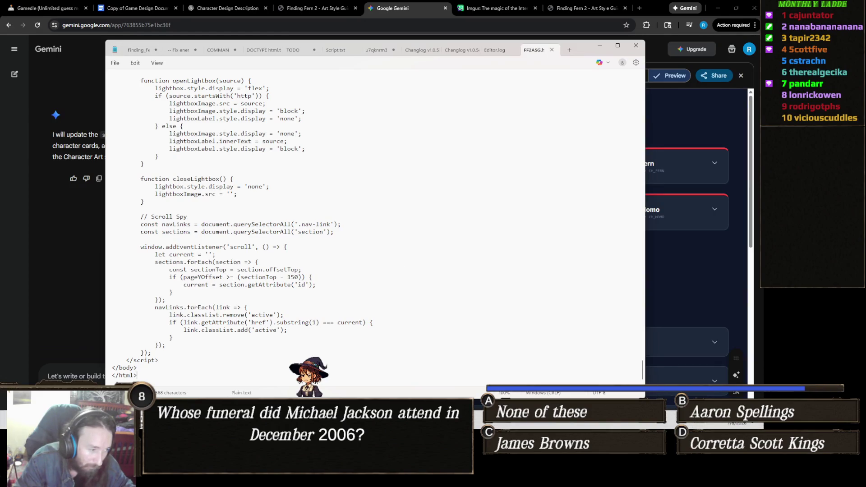
mouse_move(181, 424)
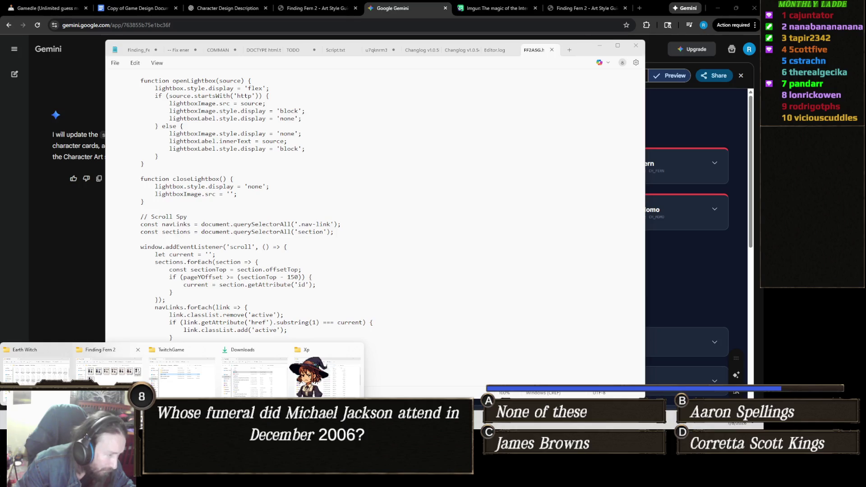
left_click(246, 374)
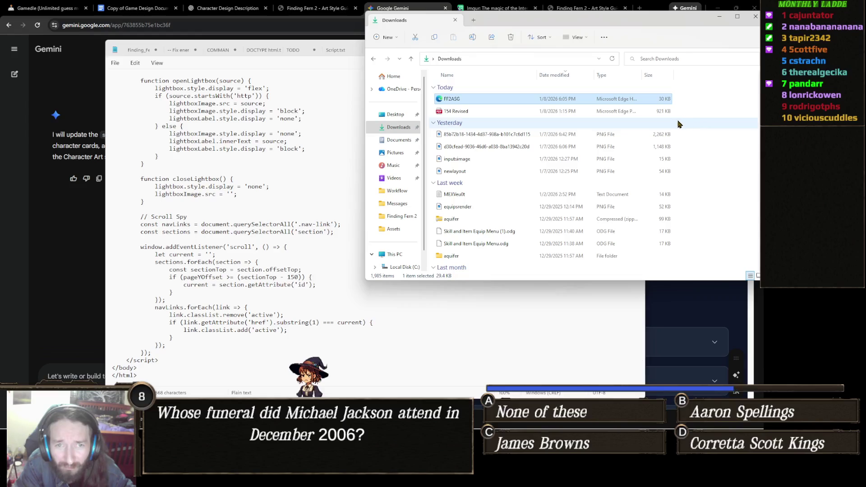
- View the local FF2ASG.html guide, expanding the Wiz Kid card to enlarge its render
left_click(723, 316)
left_click(586, 7)
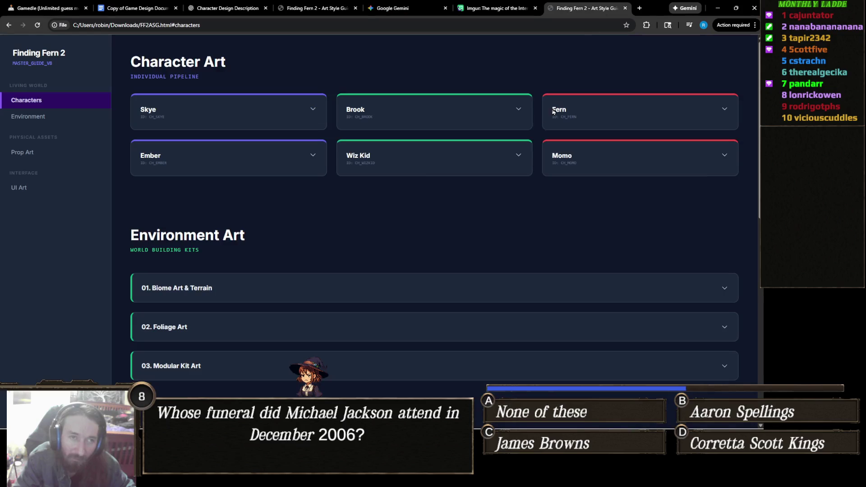
left_click(384, 163)
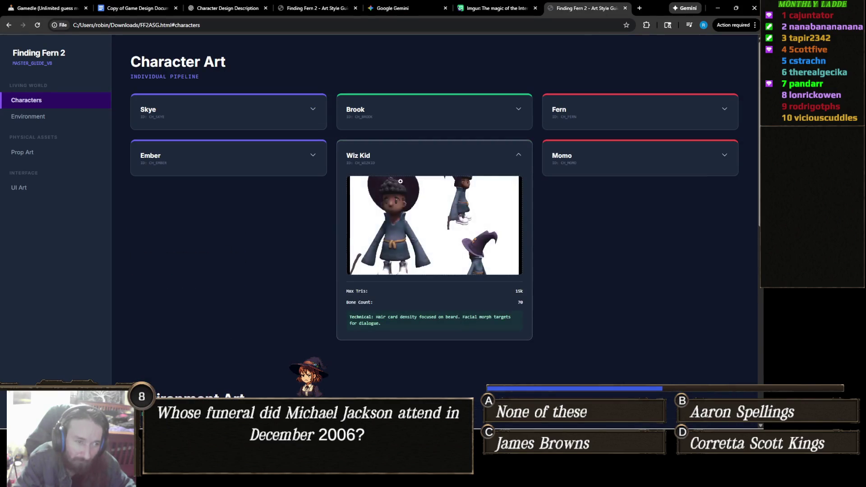
left_click(400, 180)
left_click(736, 204)
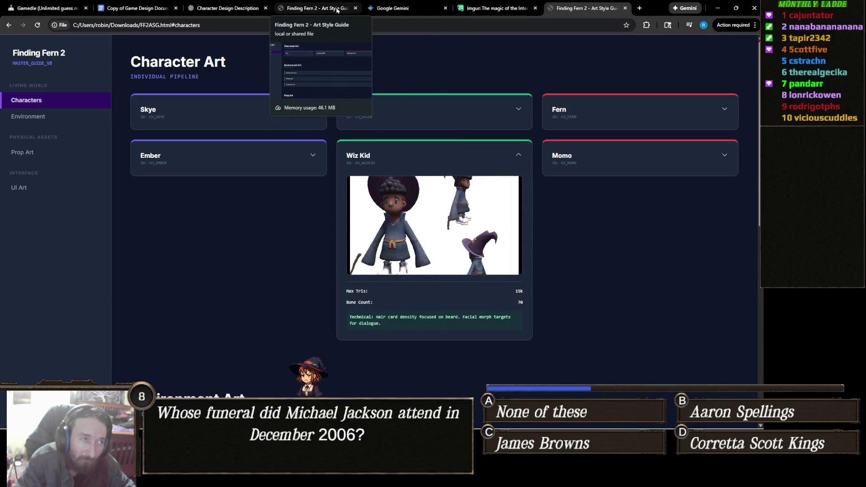
left_click(393, 8)
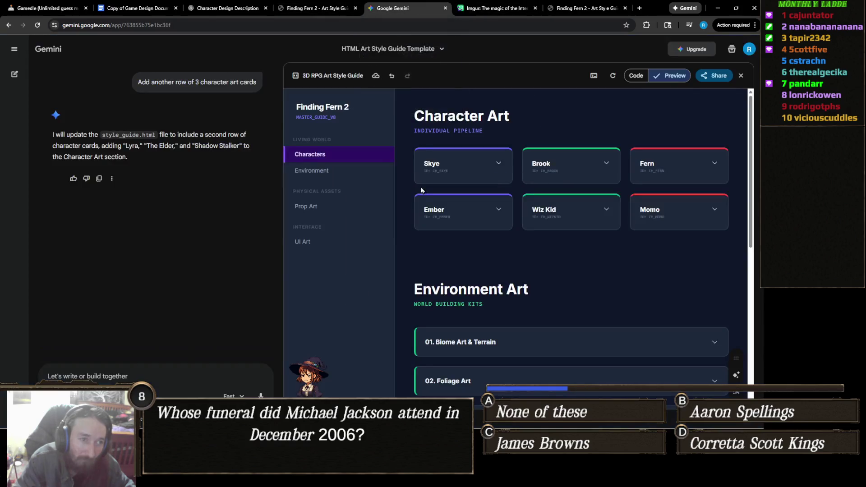
- Tell Gemini that images get cut off when a thumbnail is clicked
left_click(189, 373)
type("The images get ")
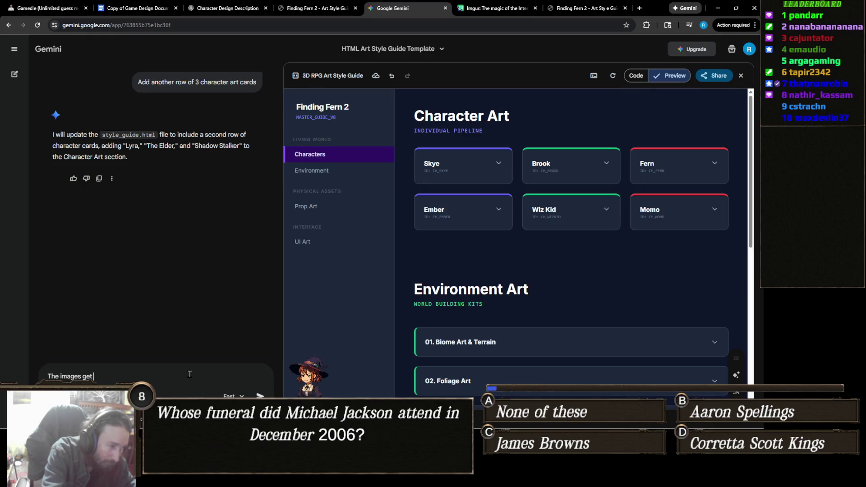
type("cut off on th")
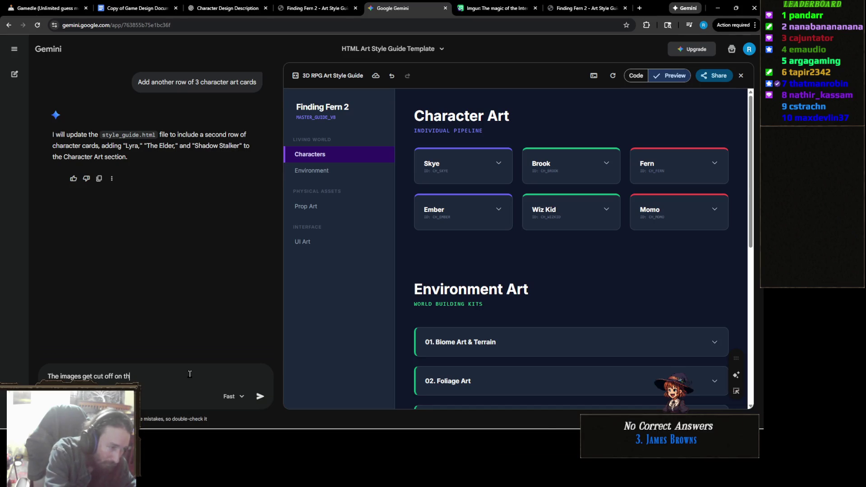
type("e top and bottom of my screen when cl")
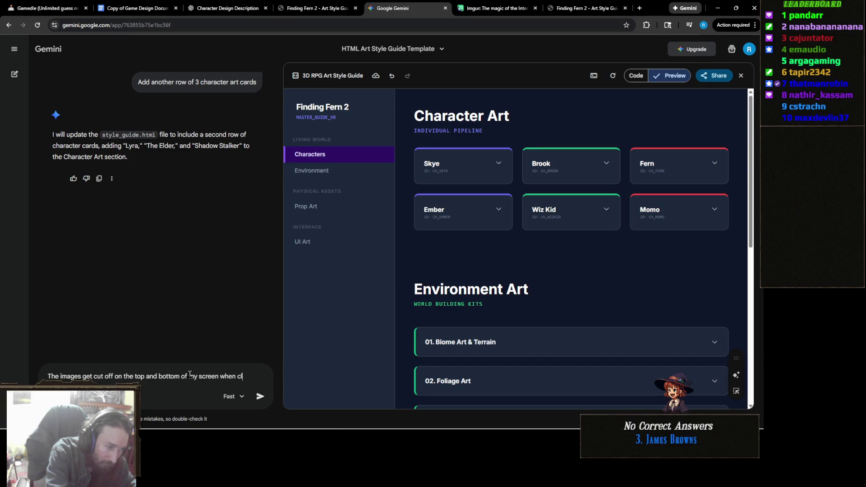
type("ng on the")
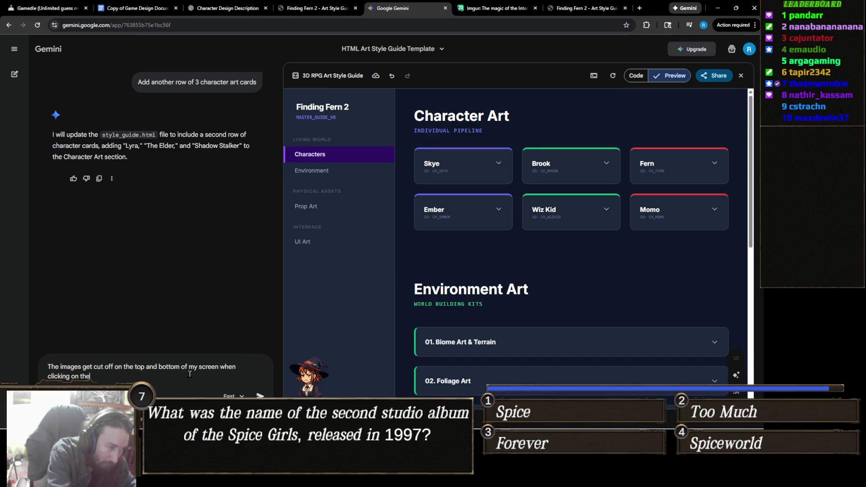
type("mnb")
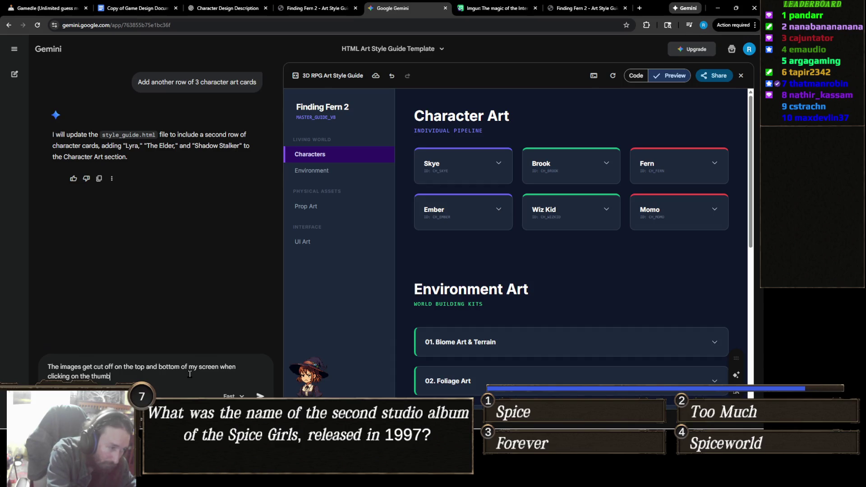
key("BackSpace")
type("ail")
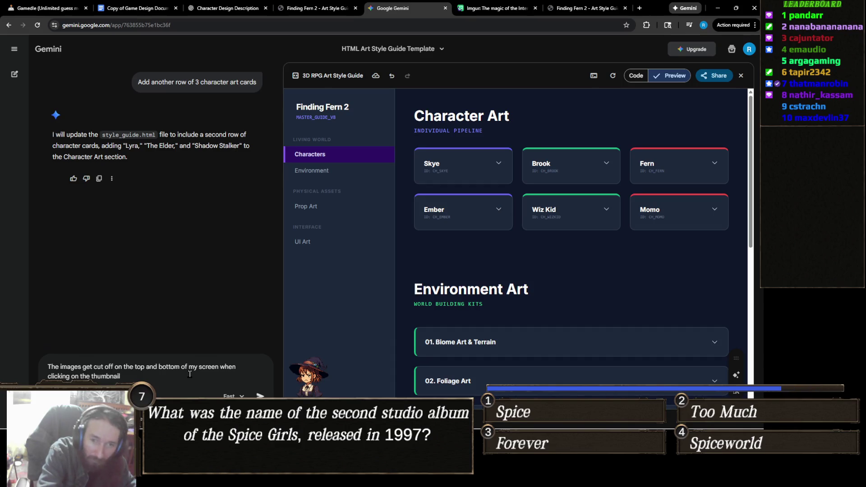
key("Return")
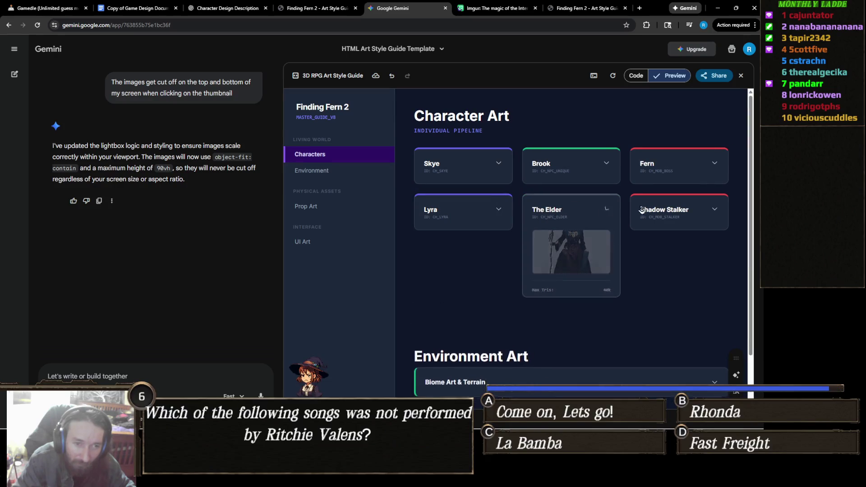
- Check the Brook and Lyra cards in the new guide version
mouse_move(671, 209)
mouse_move(560, 166)
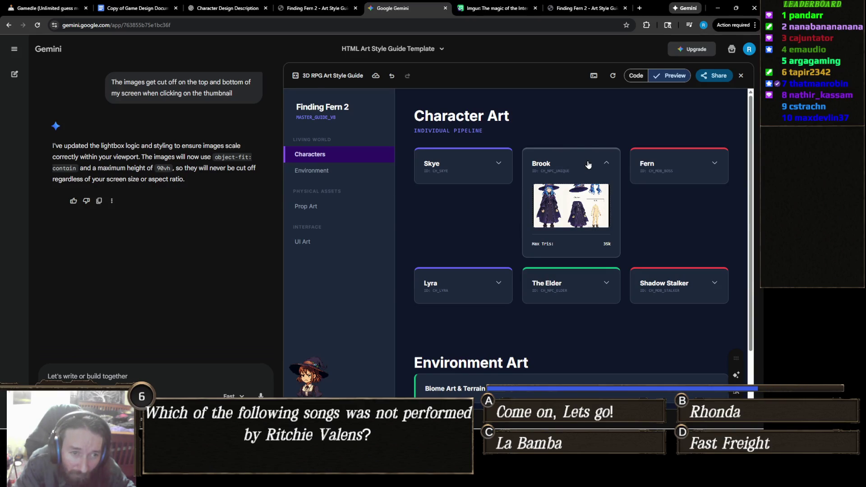
left_click(574, 166)
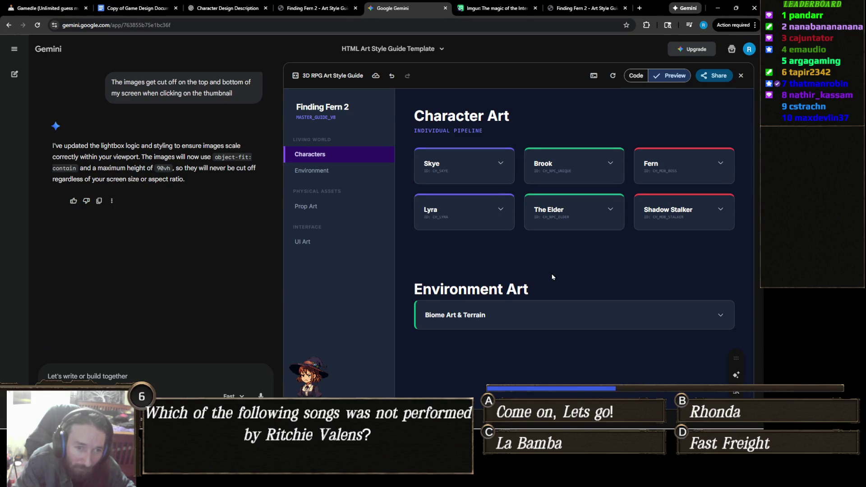
left_click(487, 214)
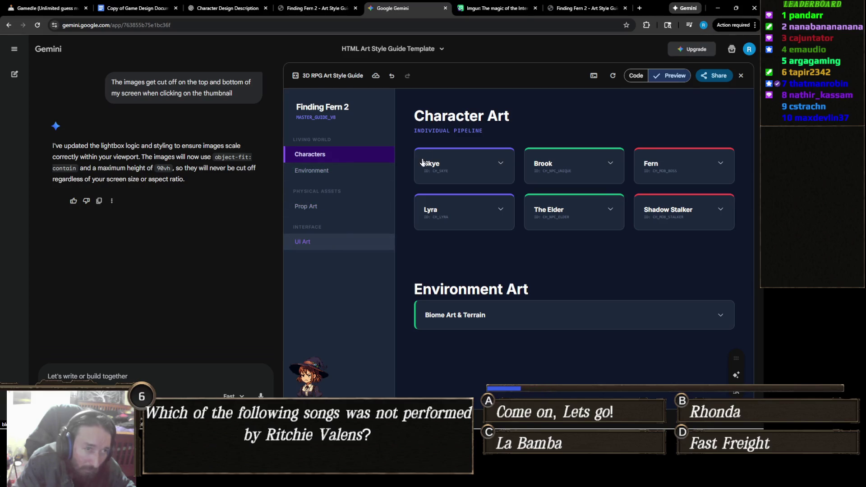
- Undo to the previous canvas version, recheck the Brook card, and jump to UI Art
left_click(391, 75)
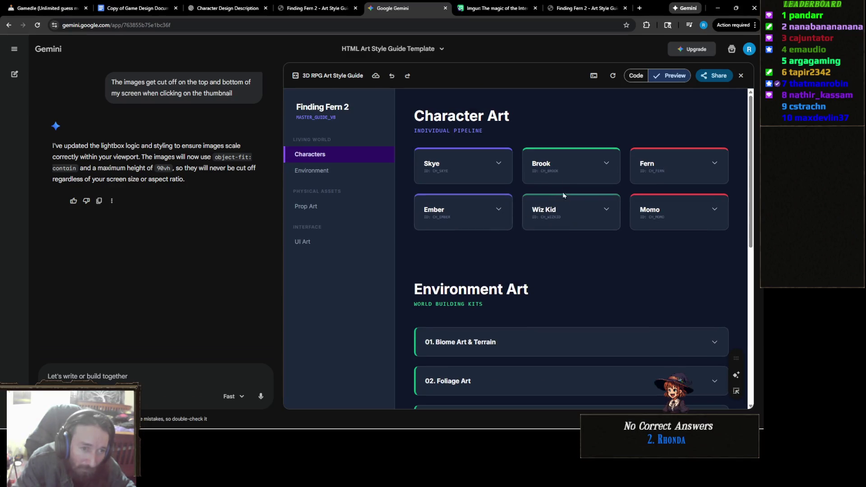
left_click(576, 169)
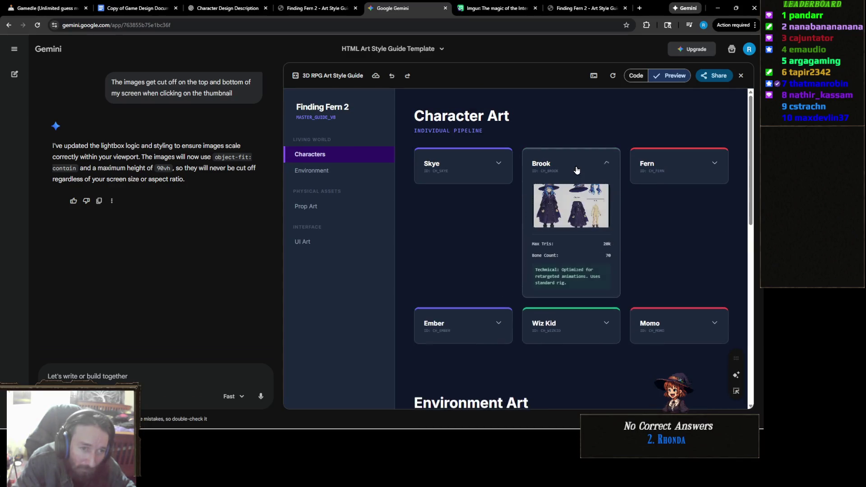
left_click(576, 169)
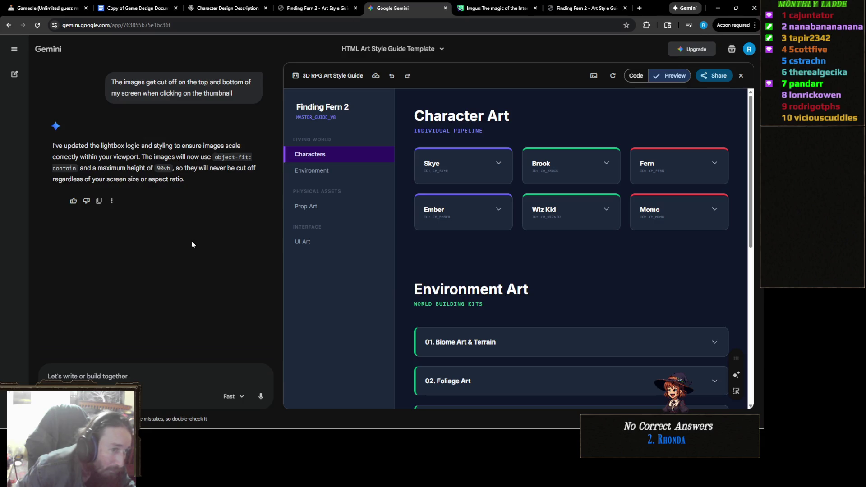
left_click(339, 240)
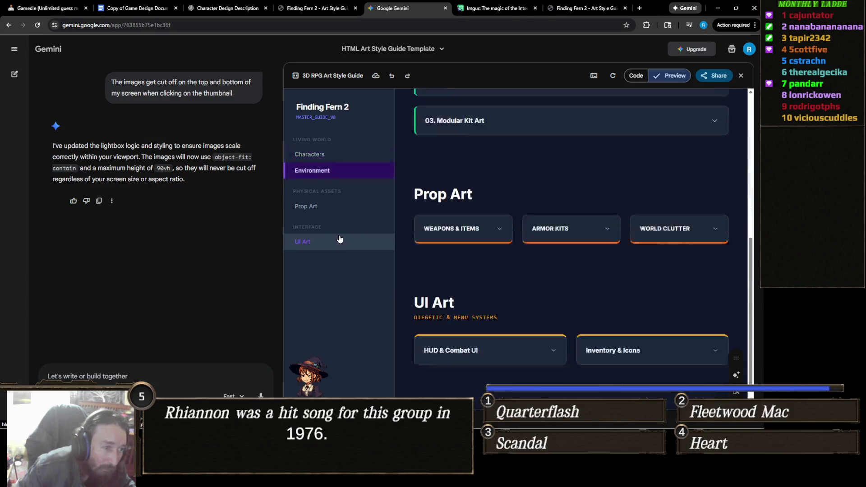
- Ask Gemini to keep zoomed-in images static so scrolling up and down shows the full image
left_click(333, 174)
left_click(333, 161)
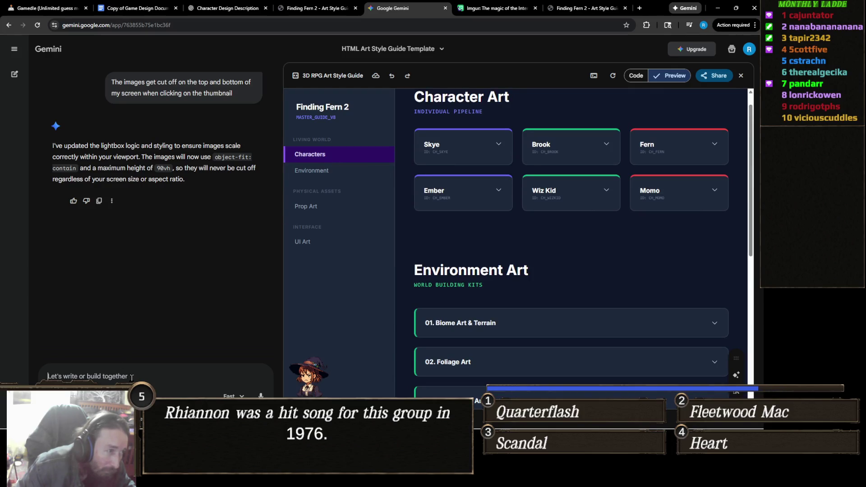
type("Make it so t")
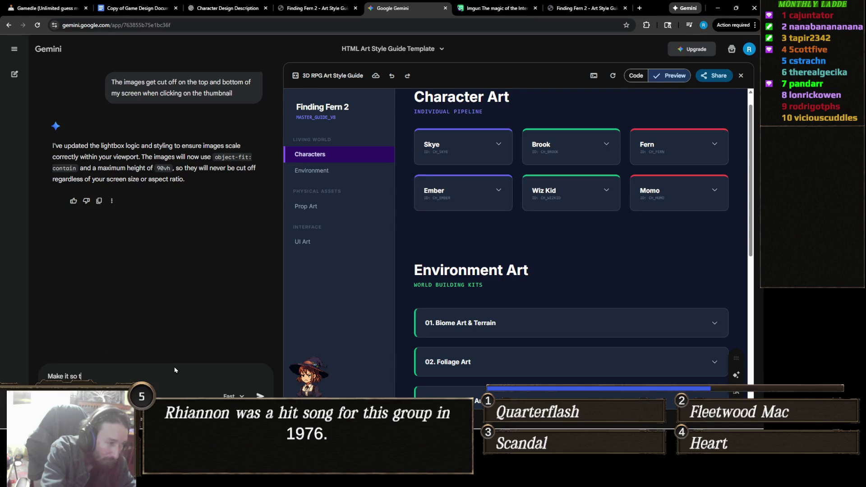
type("he images when zoom")
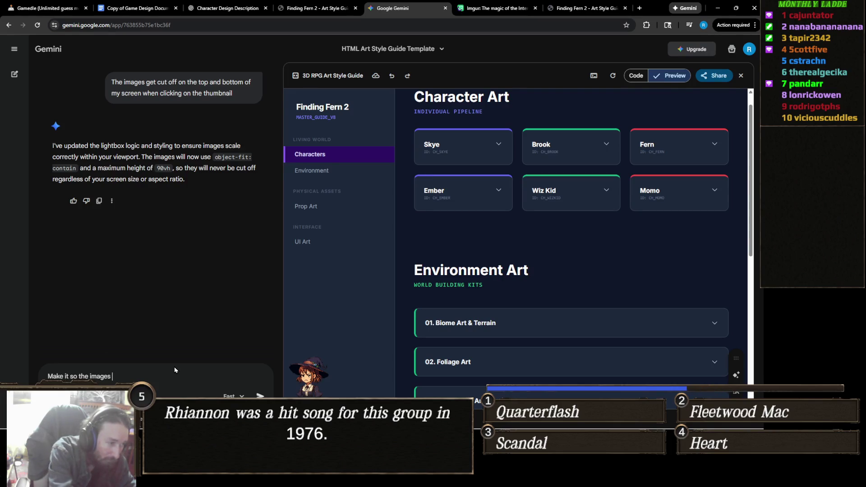
type("ed in")
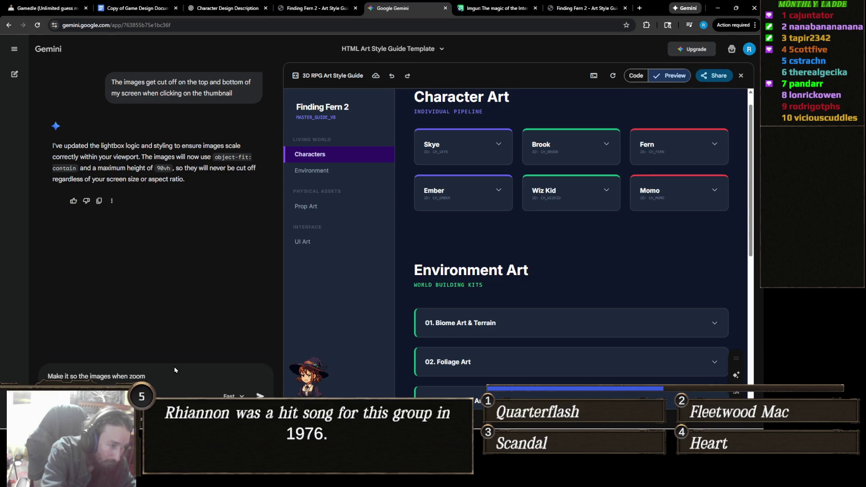
type(" on")
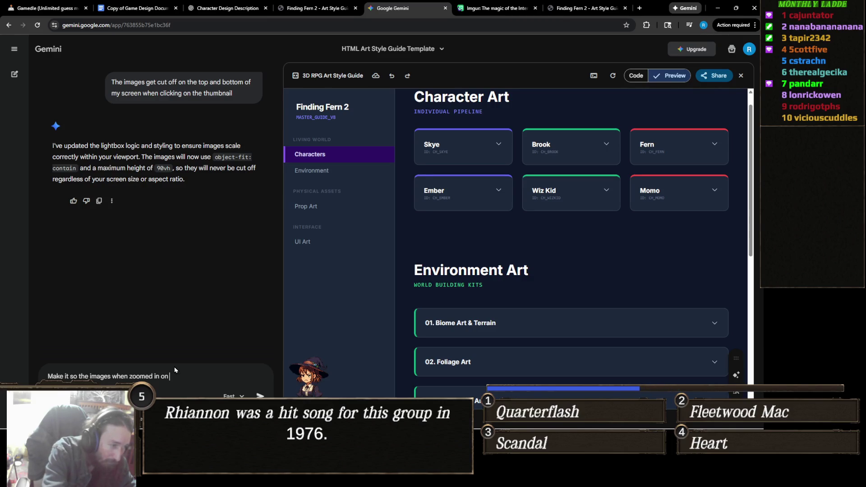
key("BackSpace")
key("BackSpace")
type("s")
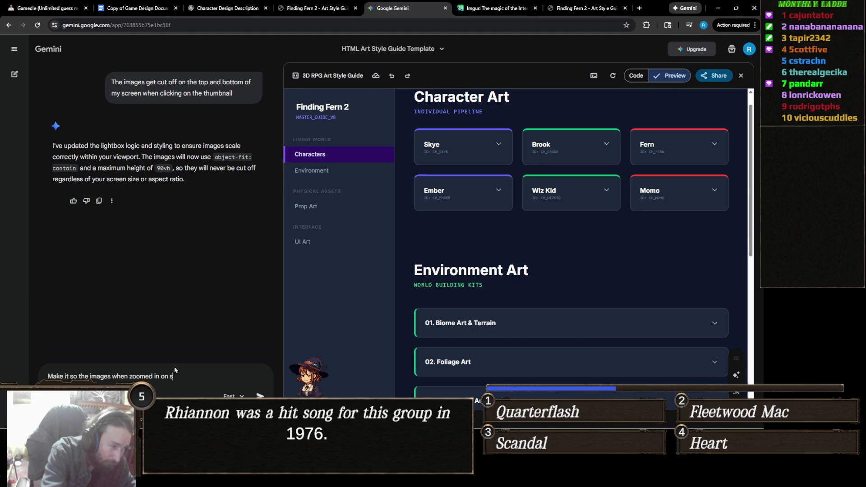
type("tay static so sc")
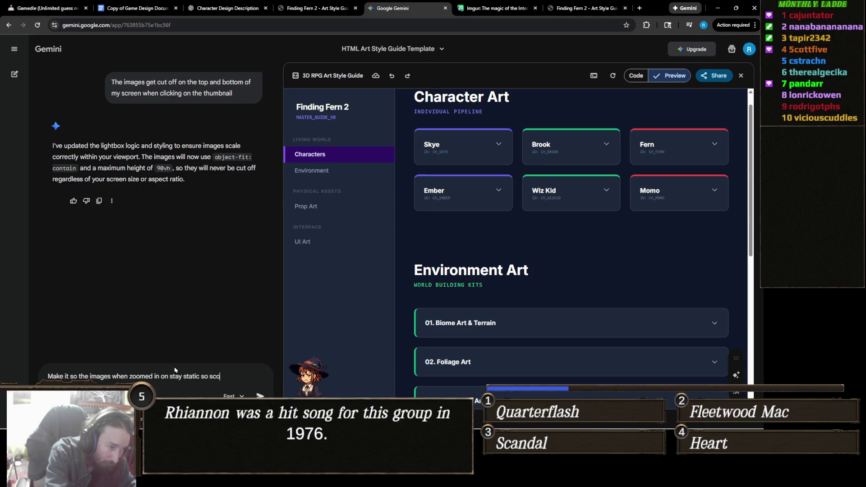
type("rolling up")
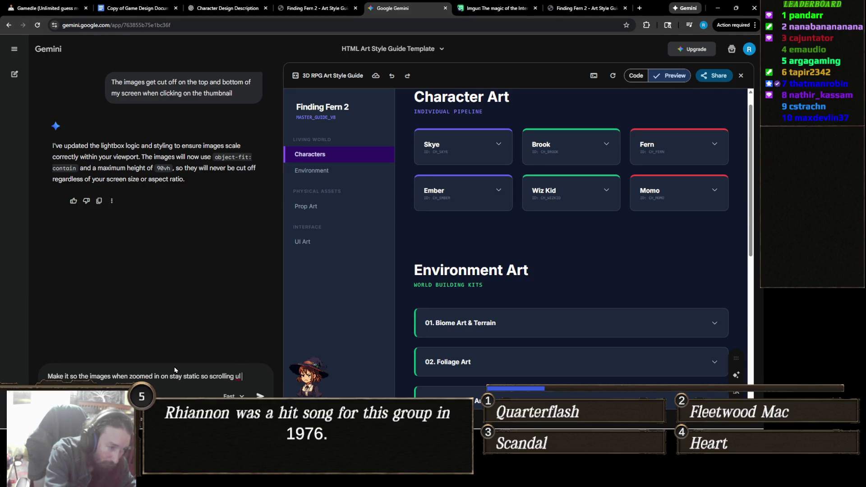
type(" and down")
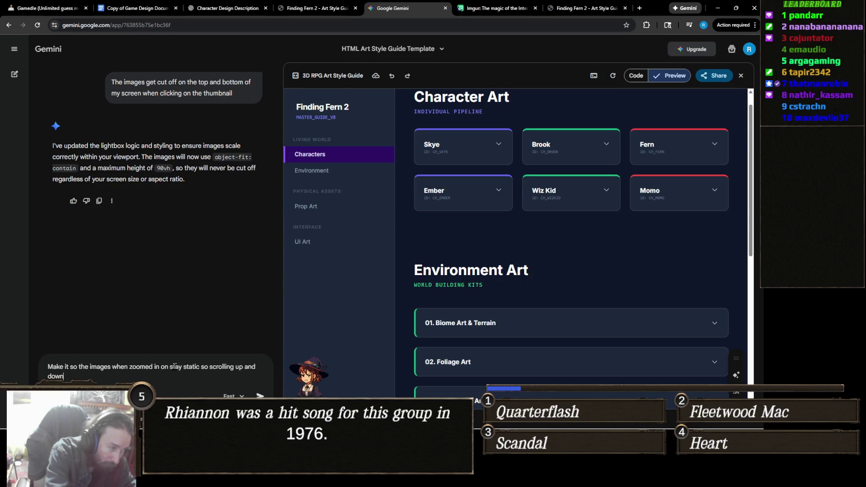
type(" shows the ")
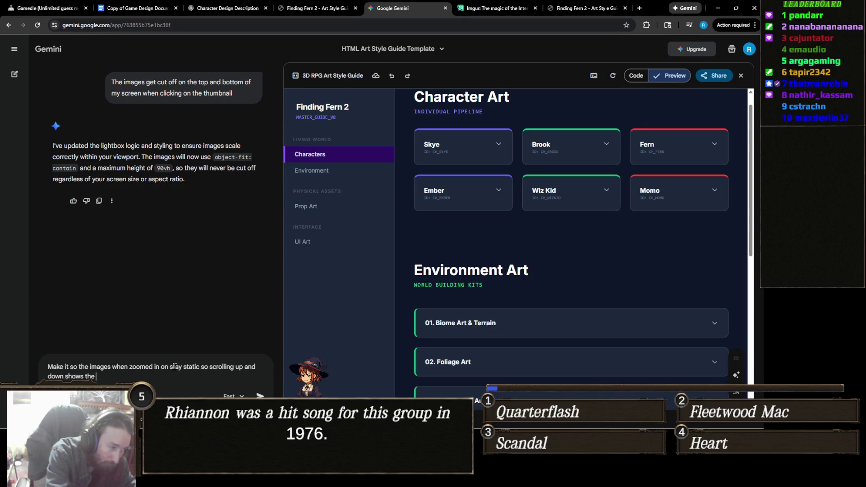
type("full image")
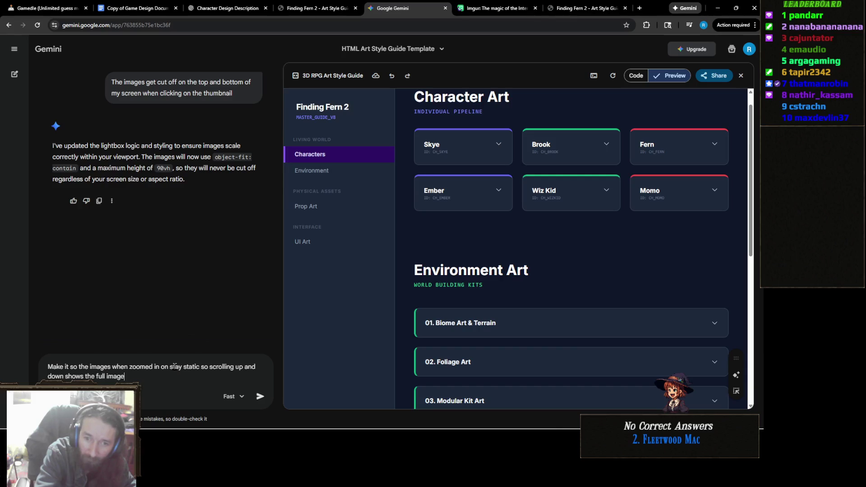
key("Return")
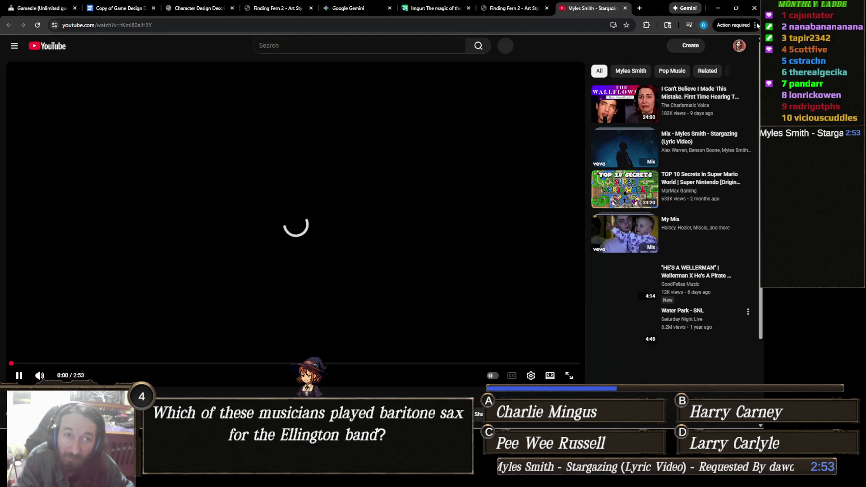
- Close the YouTube music video tab
left_click(625, 8)
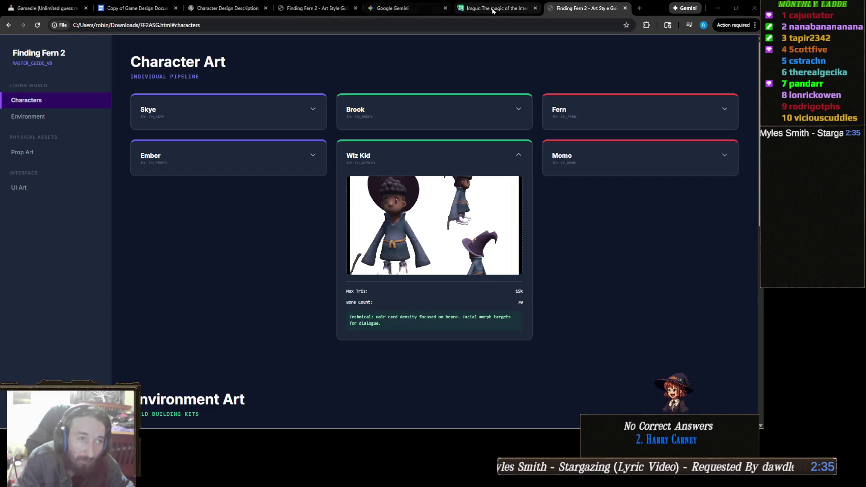
- Return to the Google Gemini conversation tab
left_click(412, 8)
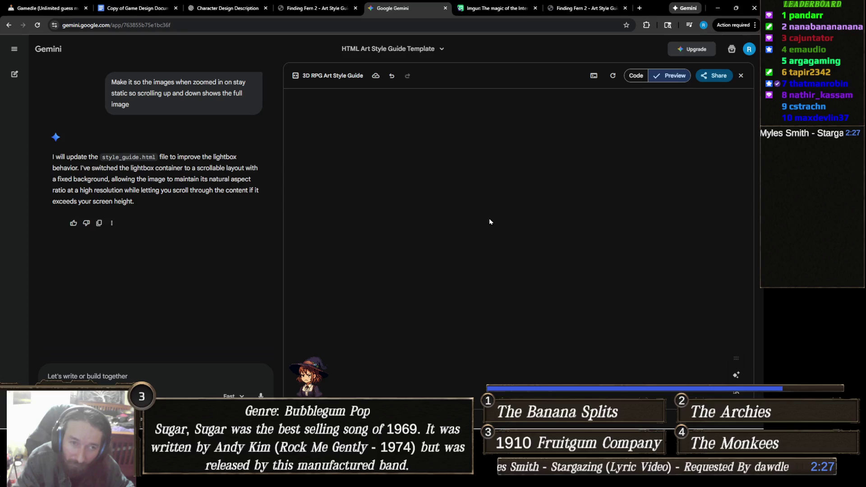
- Re-render the blank preview and inspect the Wiz Kid image in the lightbox, then collapse the card
left_click(635, 75)
left_click(671, 75)
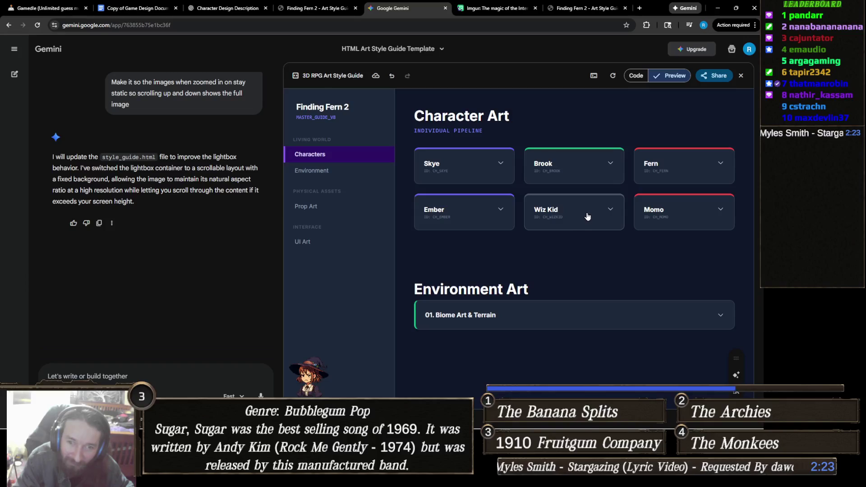
left_click(553, 220)
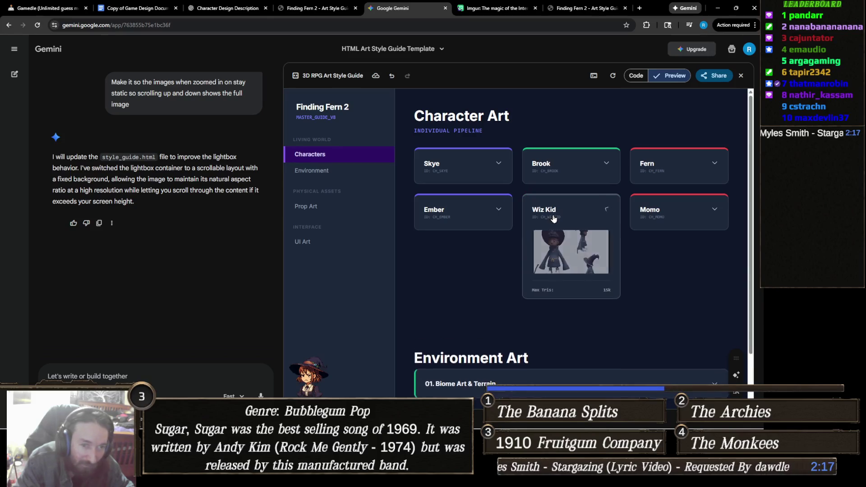
left_click(586, 266)
left_click(591, 270)
scroll(591, 271, "up", 5)
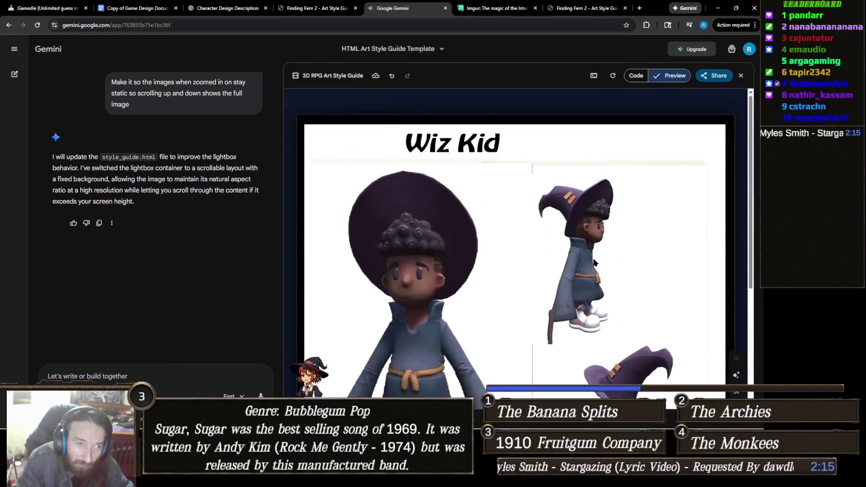
left_click(744, 205)
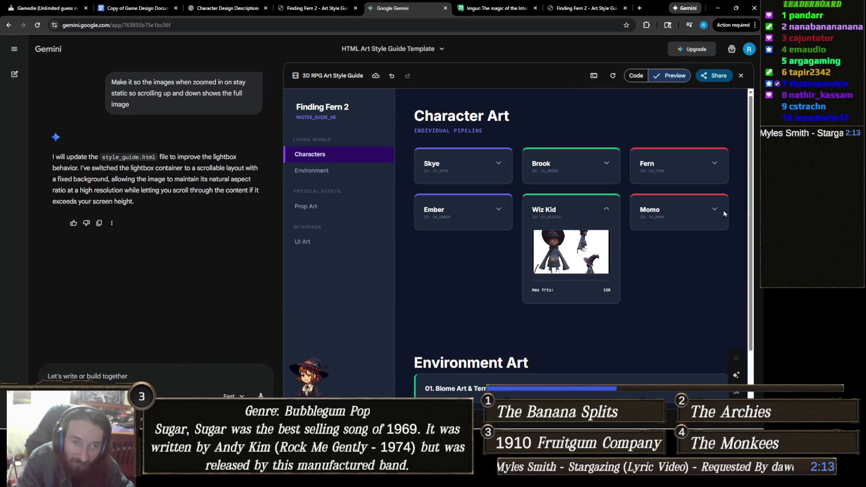
left_click(576, 203)
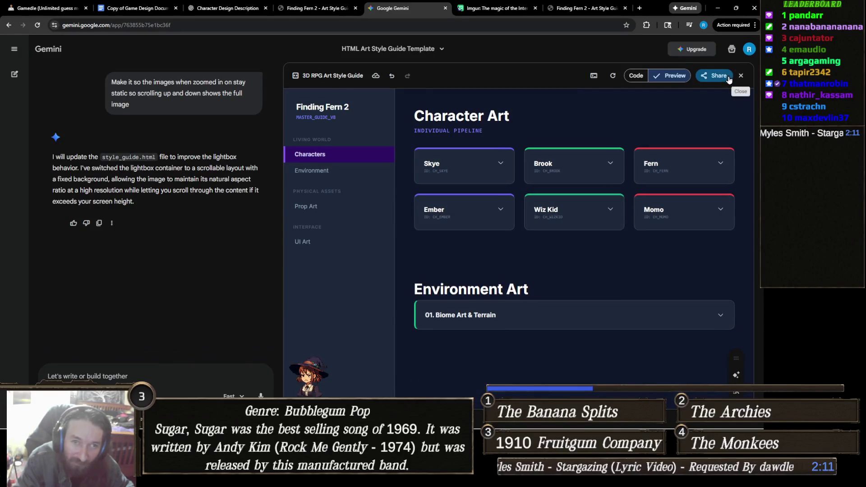
- Copy the guide's full contents via Share > Copy contents and expand the Fern card
left_click(717, 76)
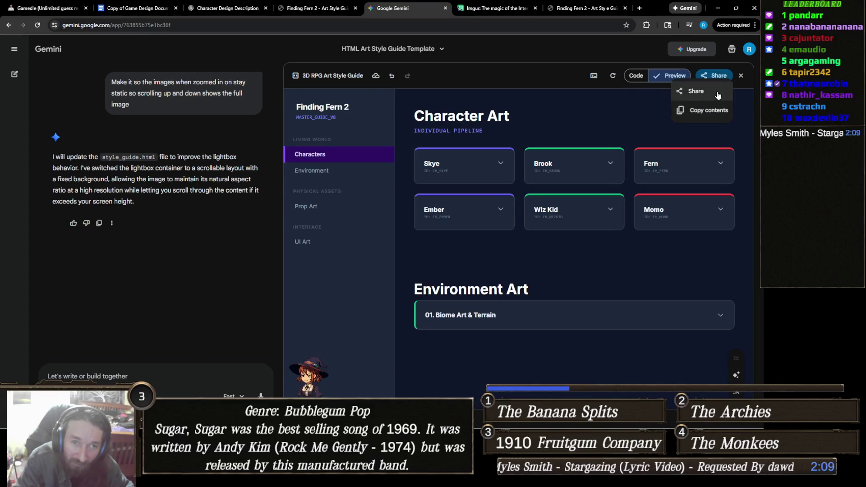
left_click(719, 110)
mouse_move(318, 477)
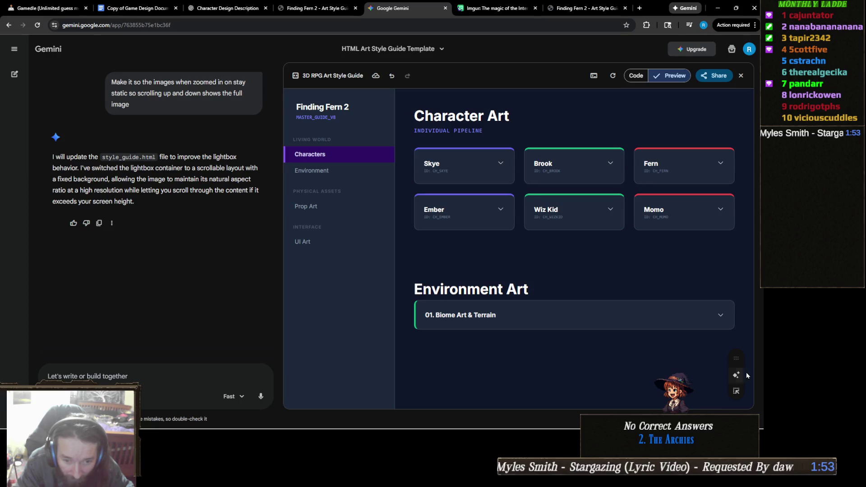
left_click(665, 181)
- Send Gemini 'We lost everything after the Biome Art & Terrain' after checking that section
scroll(690, 239, "down", 2)
scroll(689, 241, "up", 2)
left_click(679, 159)
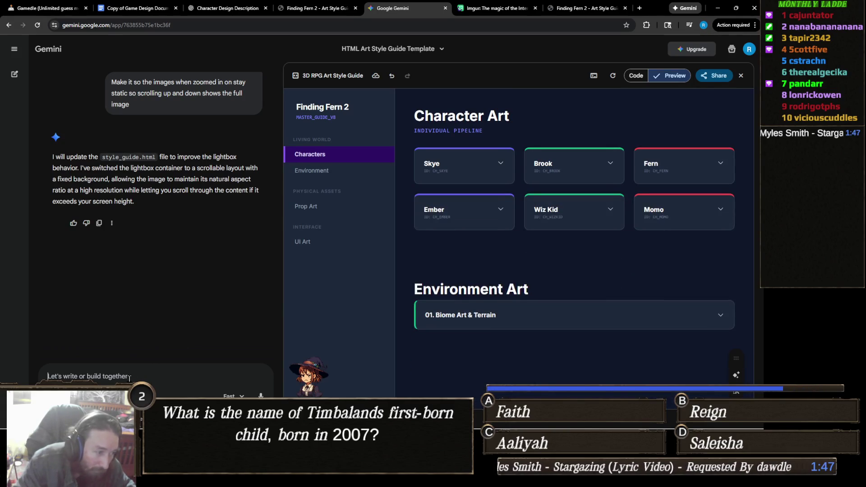
type("We l")
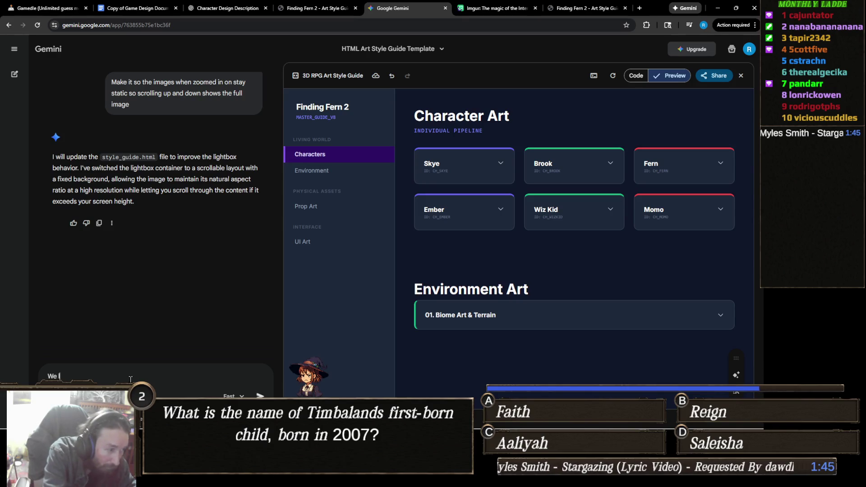
type("ost the")
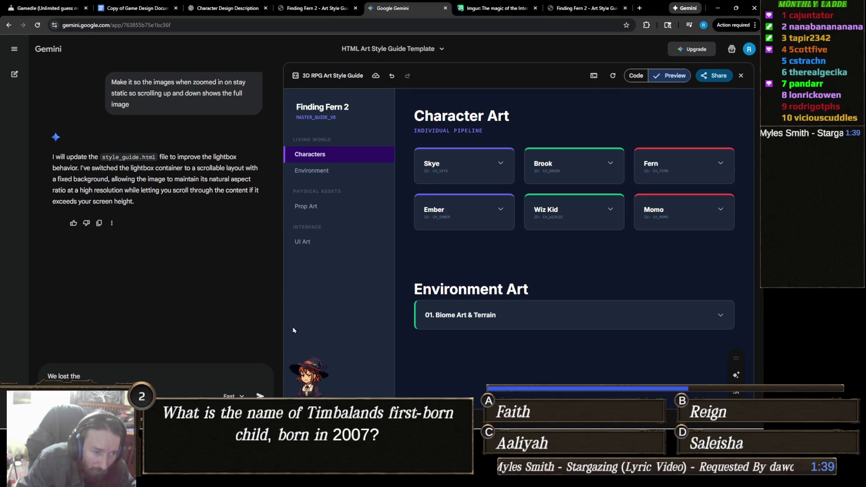
left_click(482, 315)
left_click(482, 315)
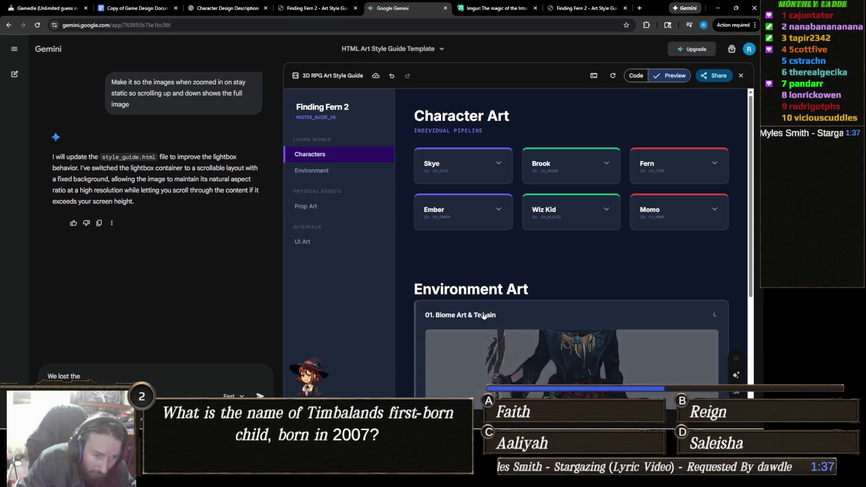
left_click(107, 376)
key("BackSpace")
key("BackSpace")
key("BackSpace")
type("ver")
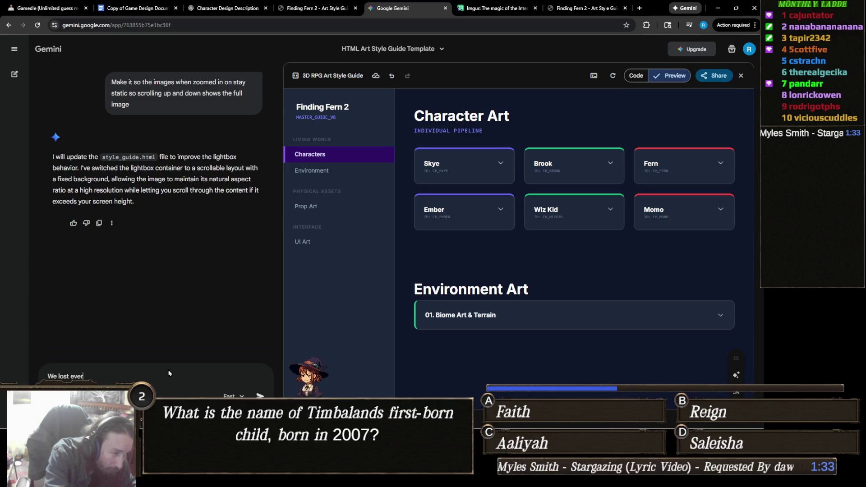
type("ything after ")
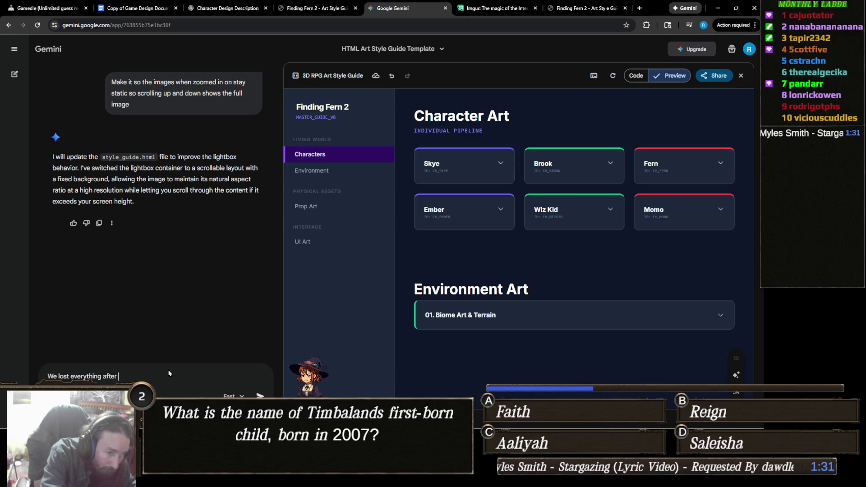
type(" ome Art *")
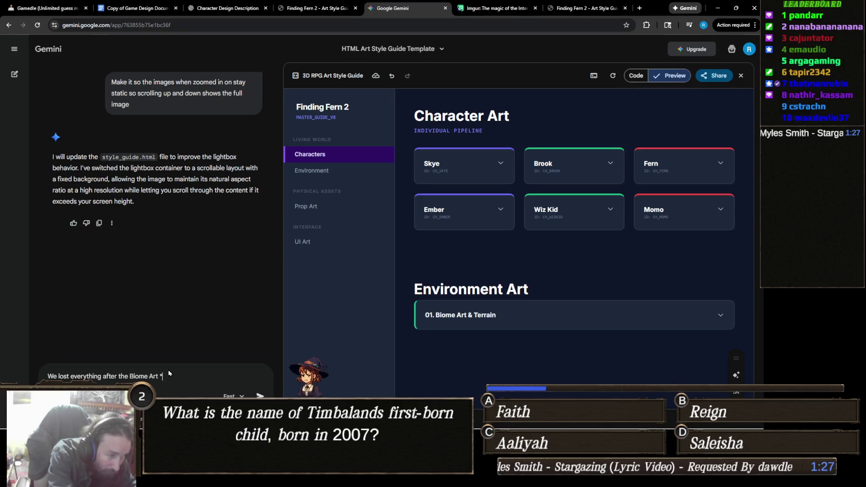
type(" Terrain")
key("Return")
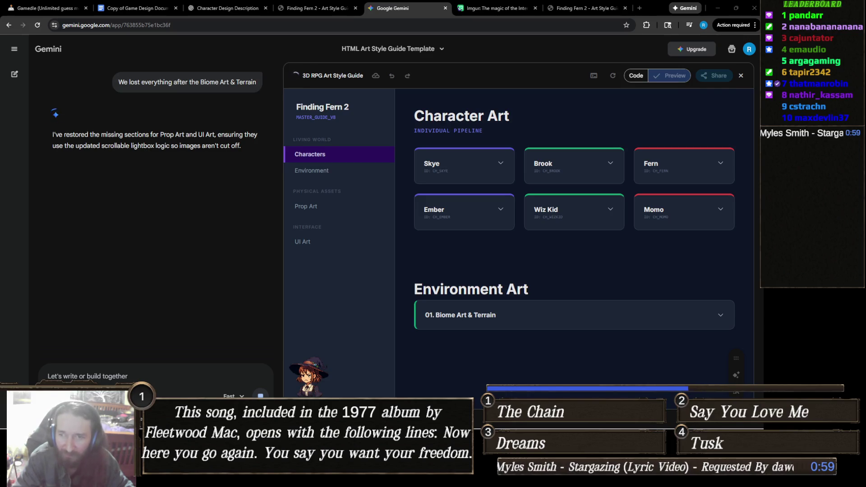
- Scroll the regenerated guide to view the restored Prop Art section
scroll(692, 338, "down", 1)
- Expand the Skye, Brook and Fern character cards in the guide preview
scroll(693, 338, "down", 3)
scroll(693, 334, "up", 4)
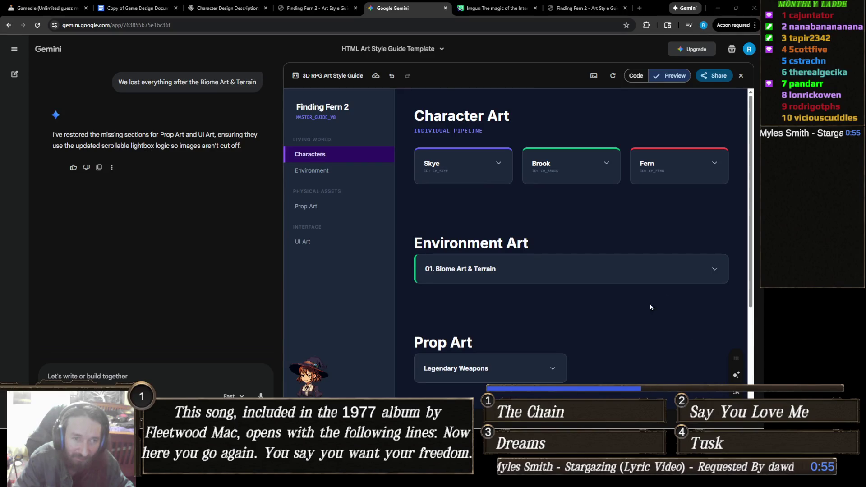
scroll(595, 264, "down", 3)
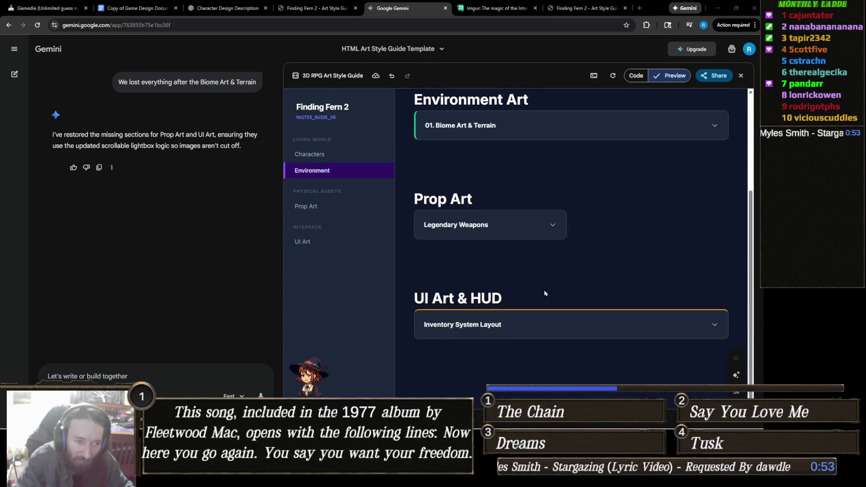
scroll(544, 279, "up", 4)
left_click(486, 166)
left_click(600, 176)
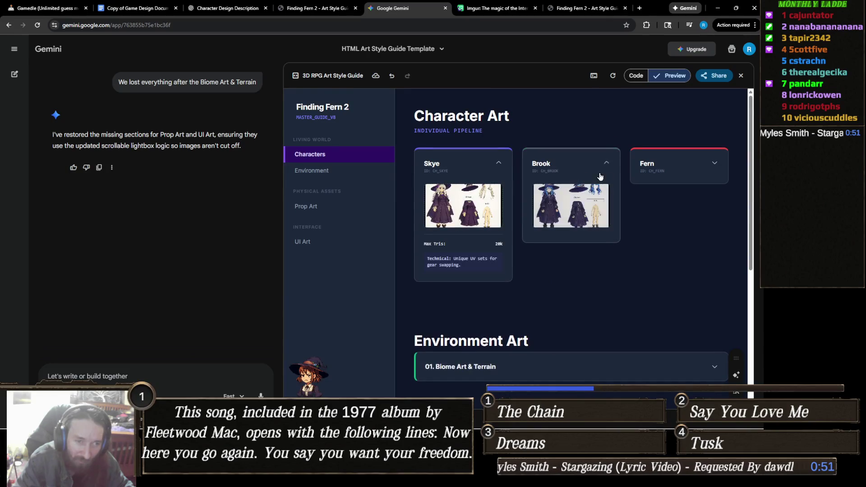
left_click(659, 165)
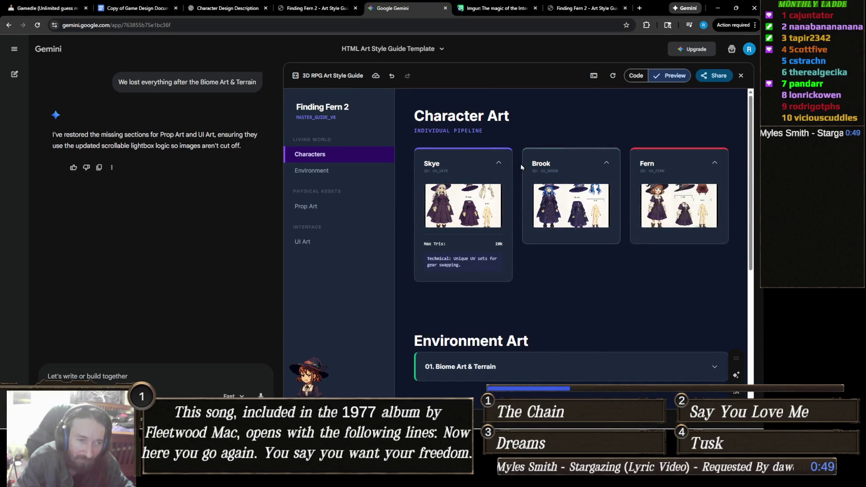
- Revert the guide to its previous version, check its HTML source, then return to Preview
left_click(392, 76)
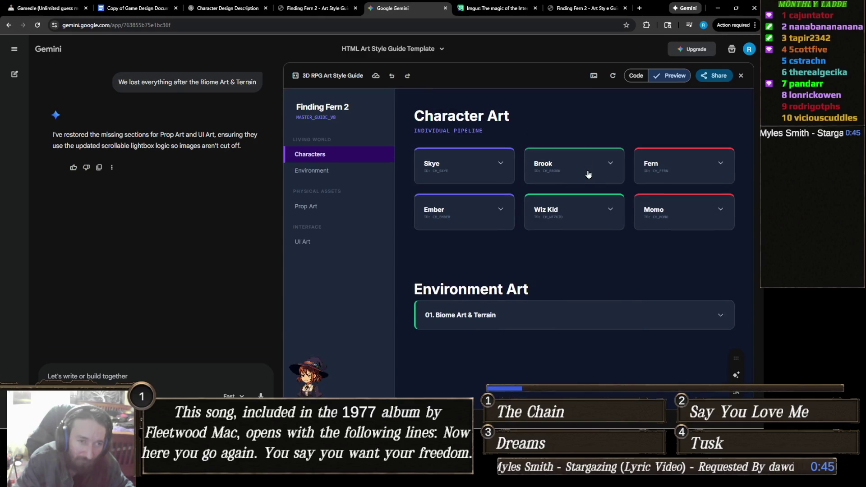
left_click(636, 76)
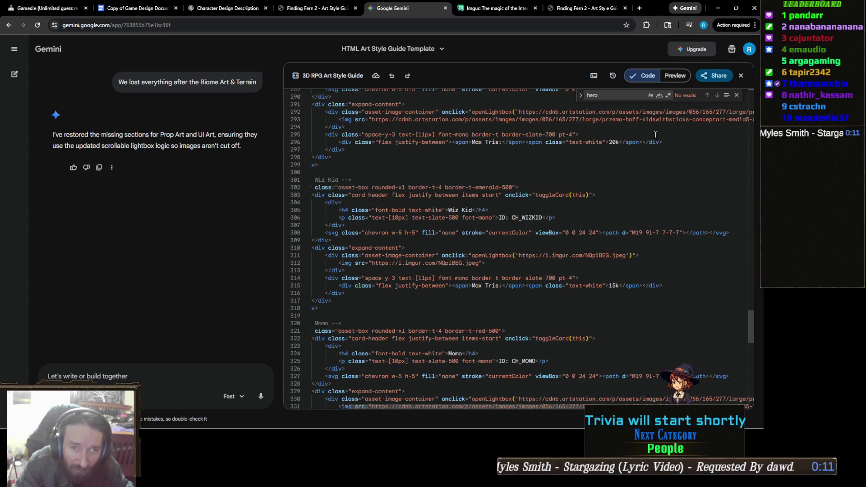
left_click(675, 76)
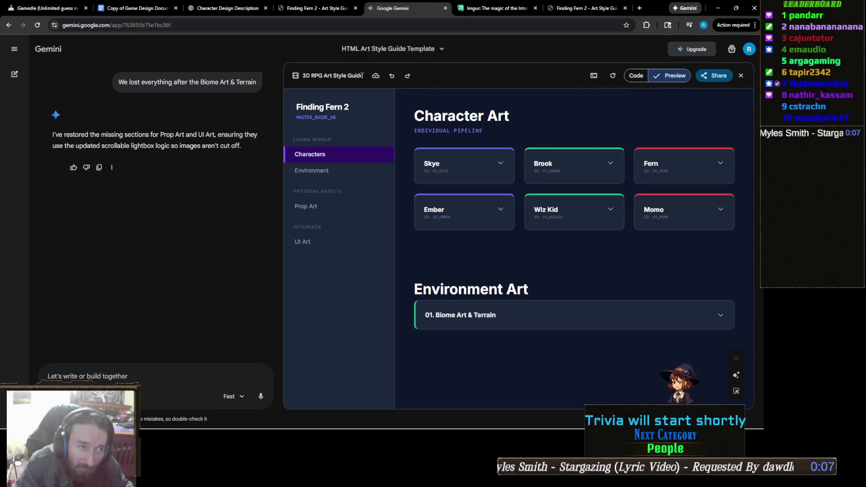
- Step back one more version, to the one with 02. Foliage Art, and show its HTML
left_click(392, 76)
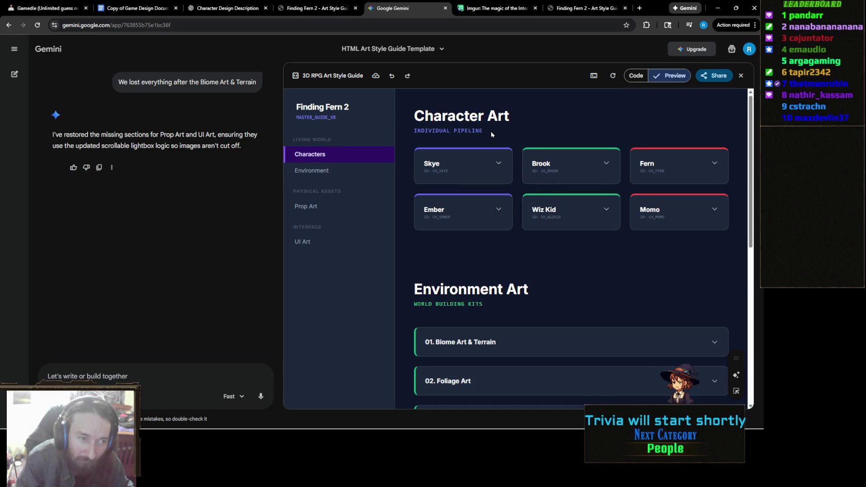
left_click(636, 77)
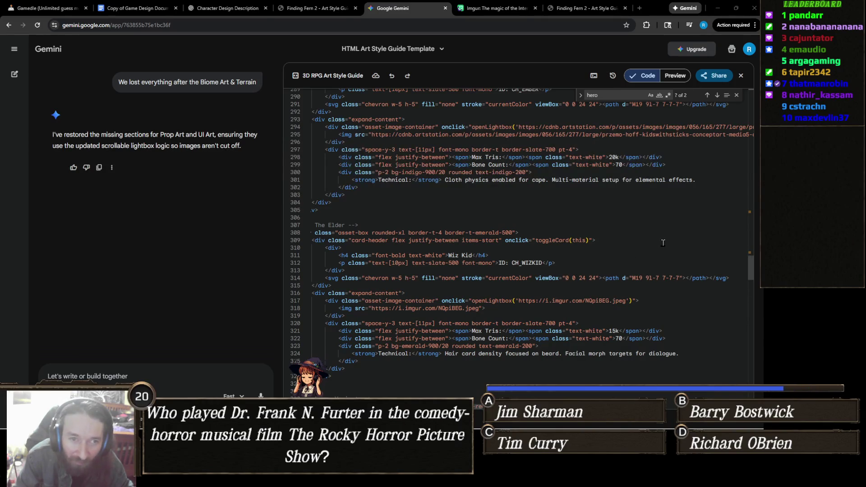
- Scroll up through the character card HTML, then return to the rendered guide preview
left_click(587, 219)
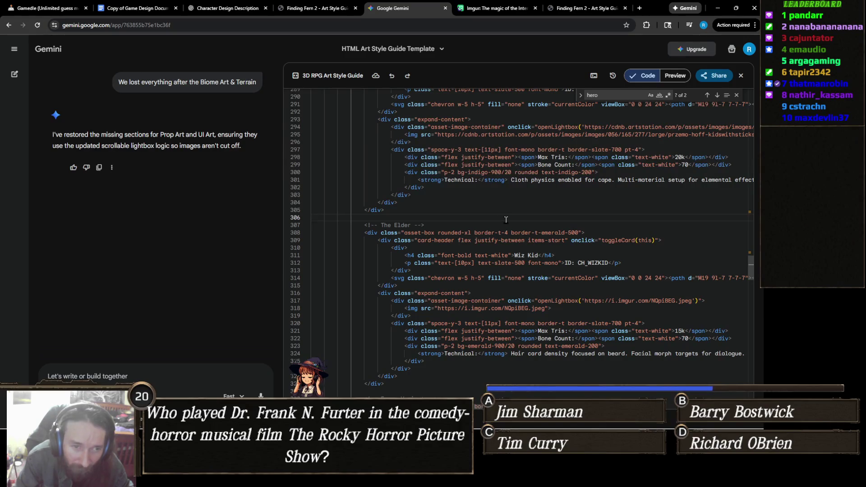
scroll(563, 216, "up", 1)
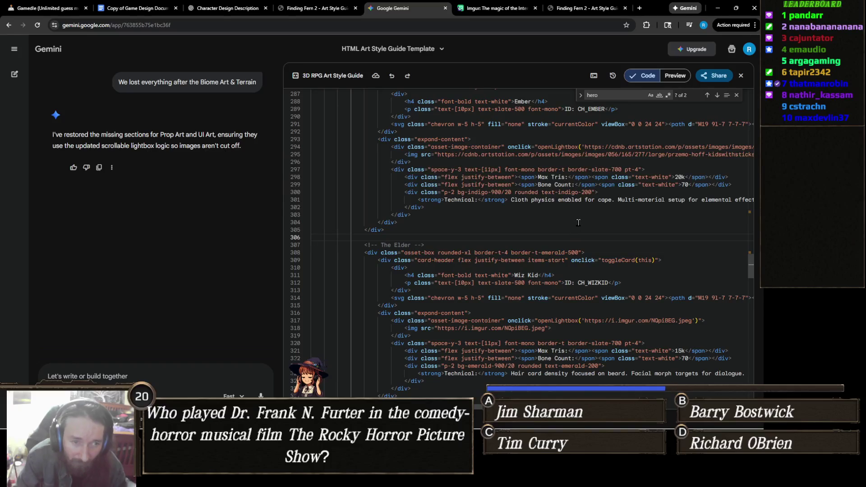
scroll(578, 223, "up", 1)
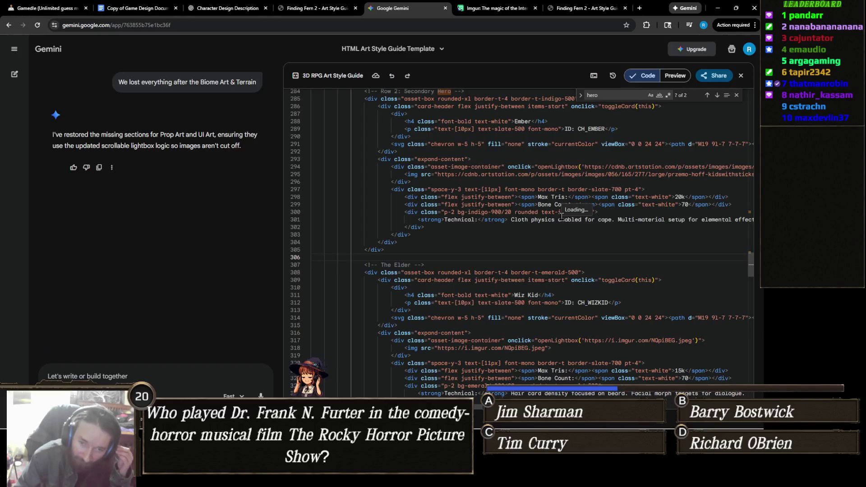
scroll(543, 209, "up", 5)
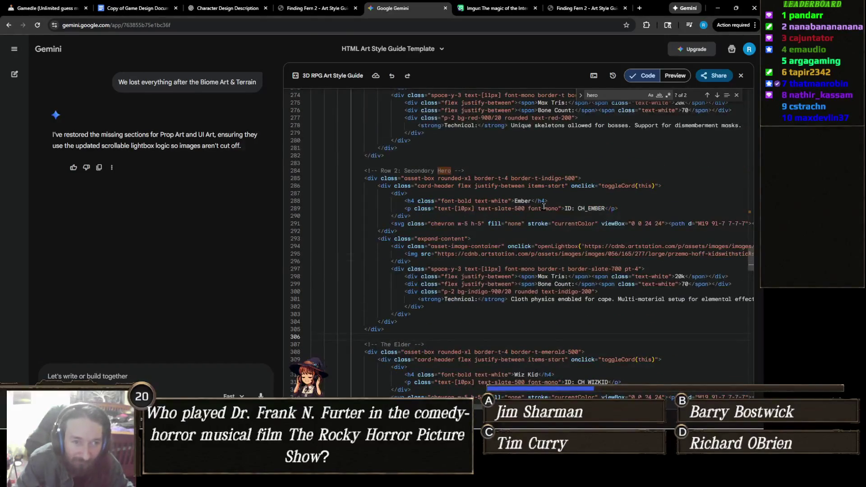
scroll(548, 203, "up", 5)
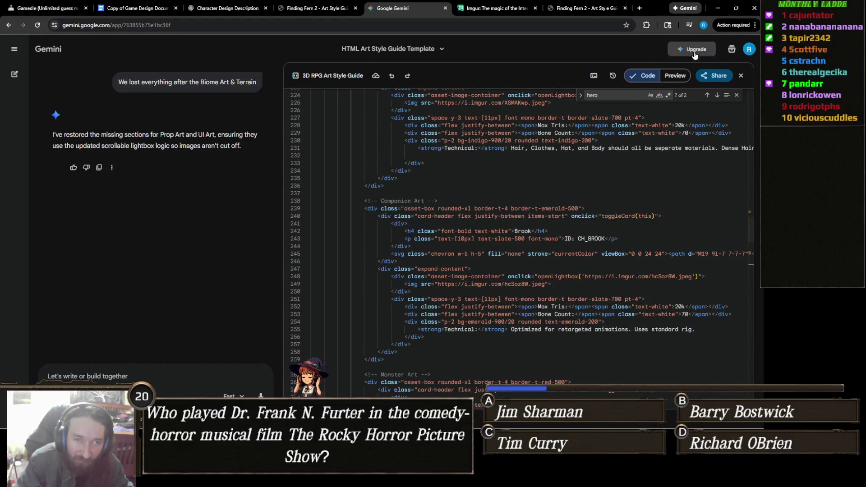
left_click(664, 81)
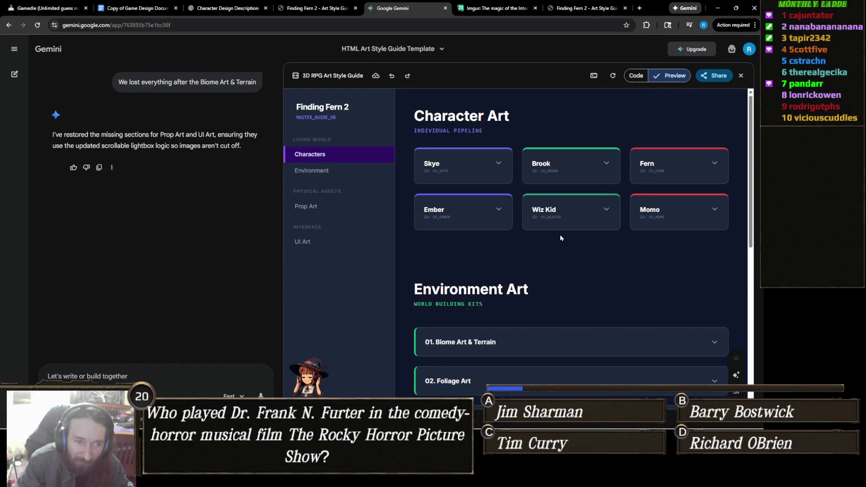
- Send Gemini the prompt 'Add another row of 3 more character cards'
scroll(181, 306, "down", 1)
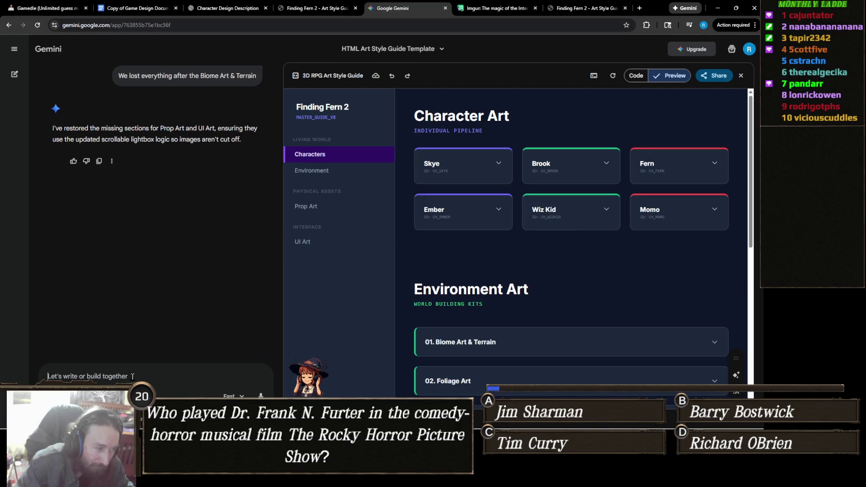
type("Add 3")
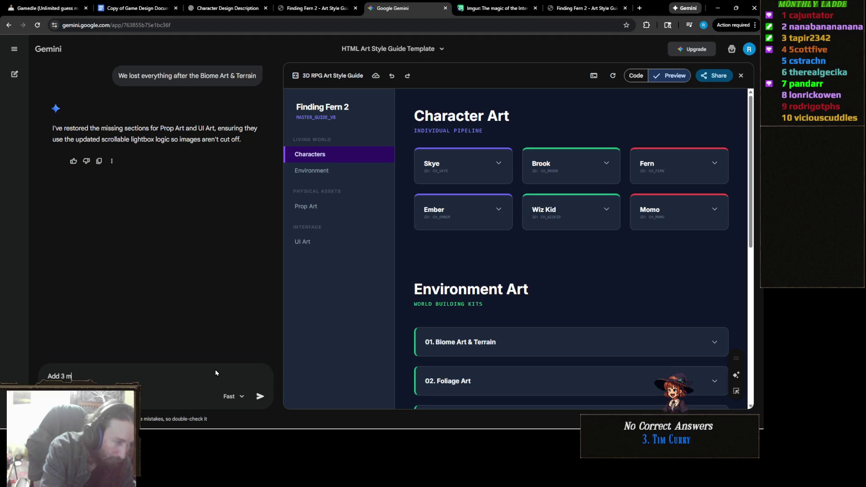
key("BackSpace")
type("another row of 3 more character")
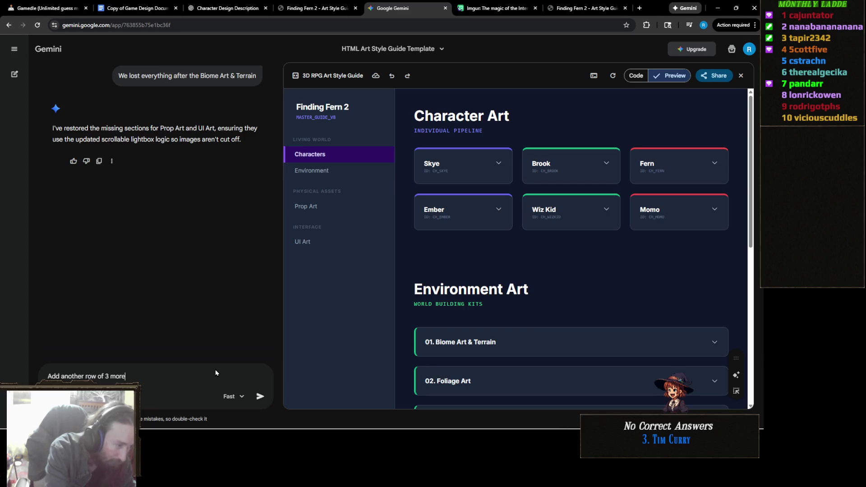
type(" cards")
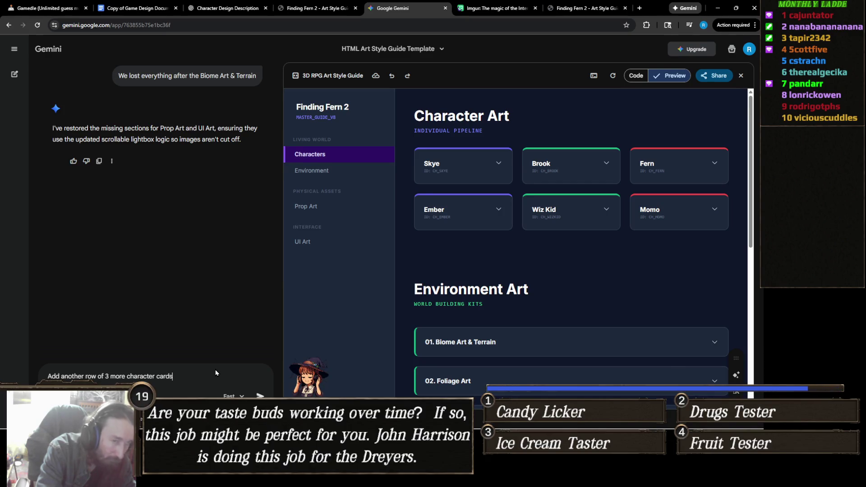
key("Return")
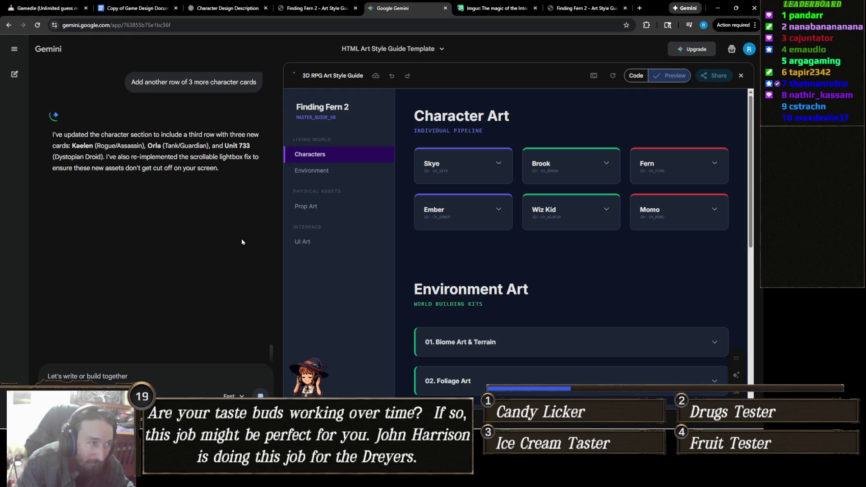
- Scroll through the chat history while Gemini adds the Kaelen, Orla and Unit 733 cards
scroll(242, 242, "up", 3)
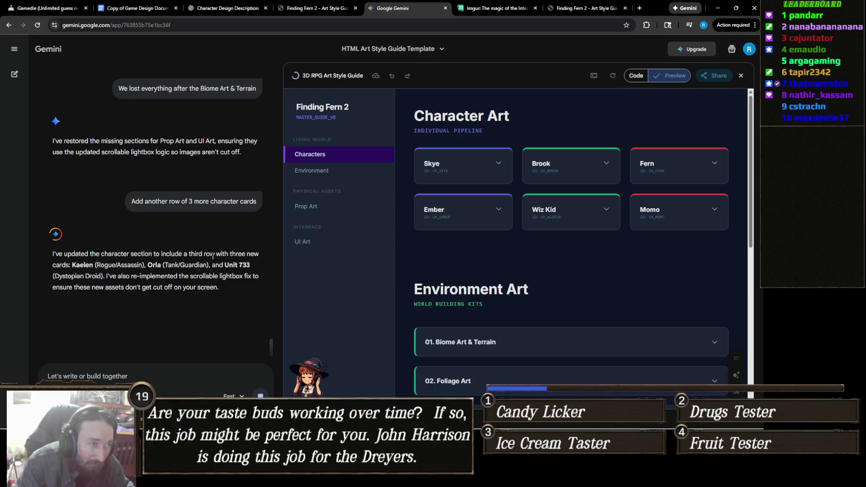
scroll(206, 255, "up", 4)
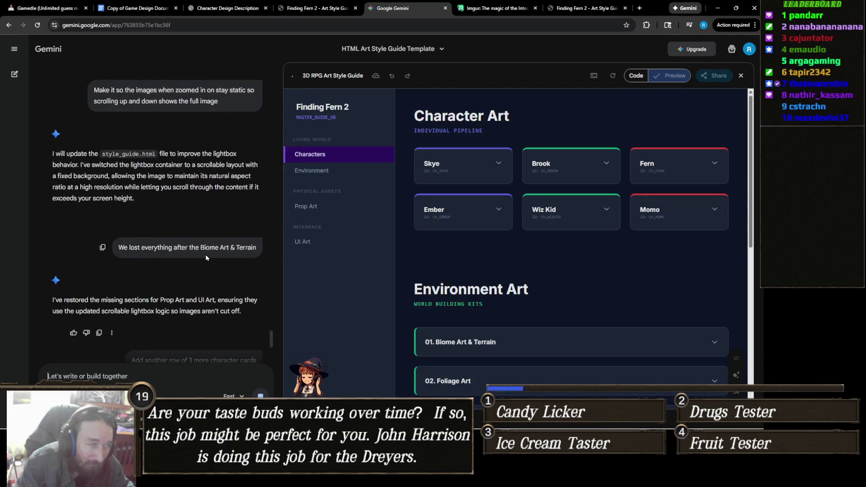
scroll(205, 257, "up", 4)
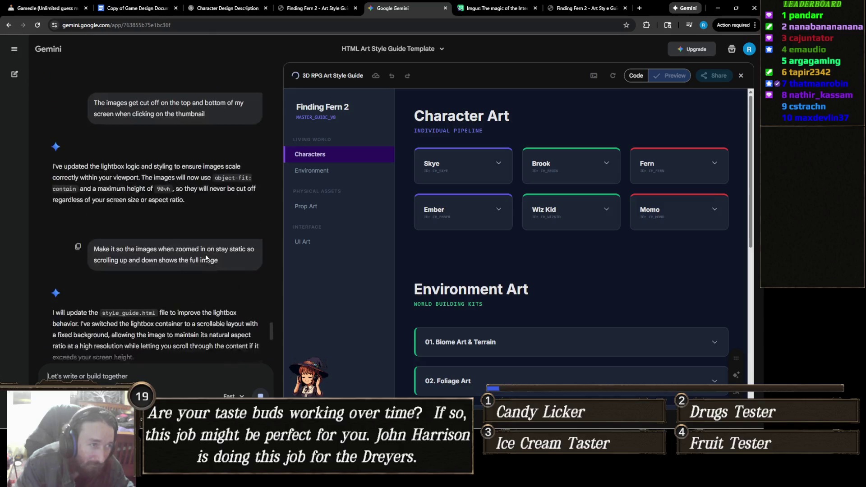
scroll(205, 258, "down", 10)
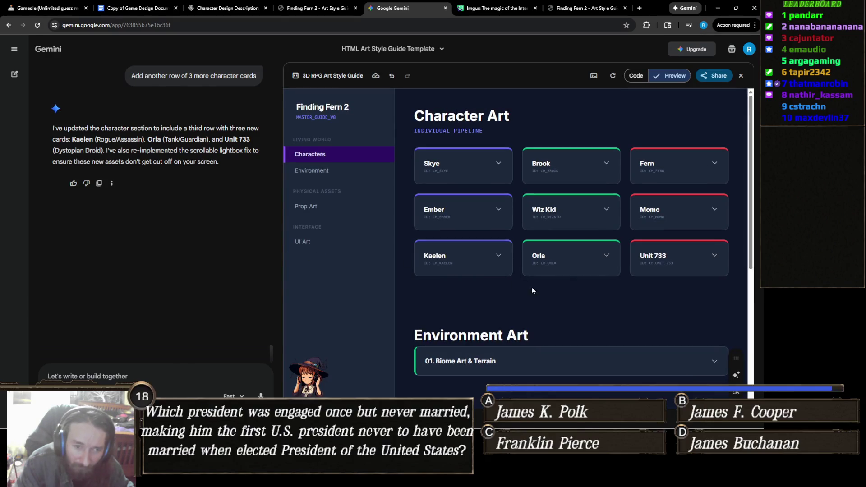
scroll(469, 277, "down", 2)
scroll(477, 282, "up", 2)
scroll(544, 281, "down", 3)
scroll(545, 290, "up", 3)
left_click(585, 212)
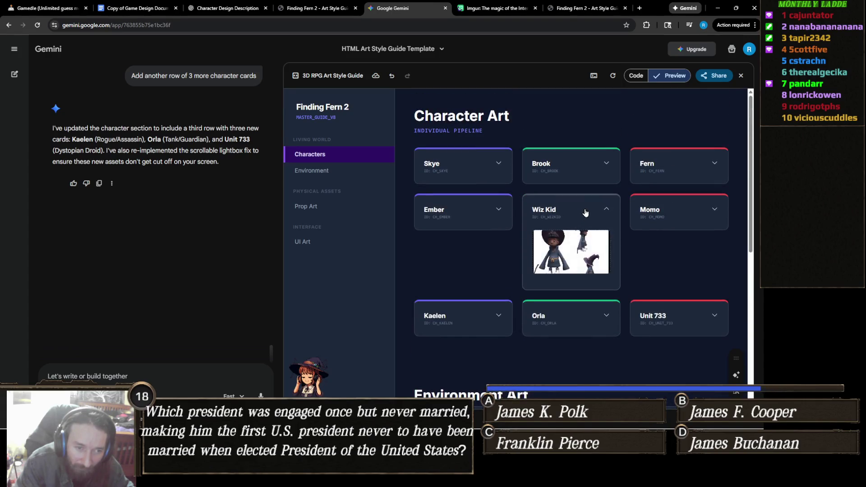
left_click(585, 212)
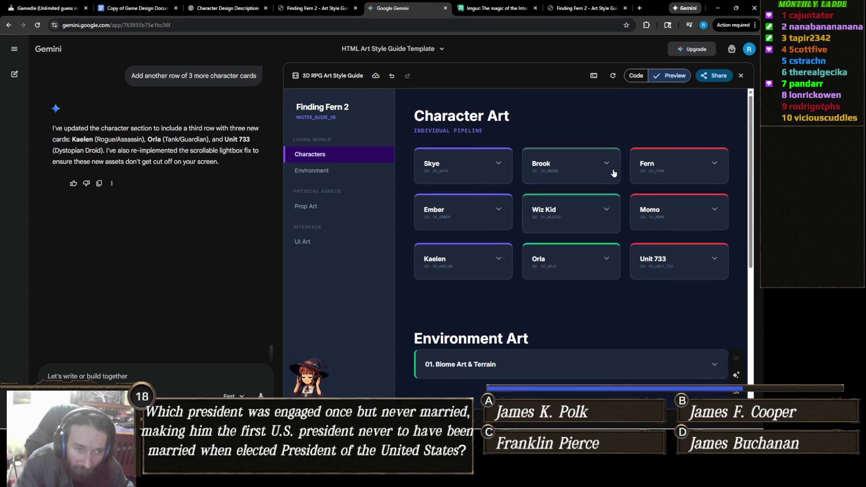
left_click(668, 206)
left_click(668, 205)
left_click(664, 163)
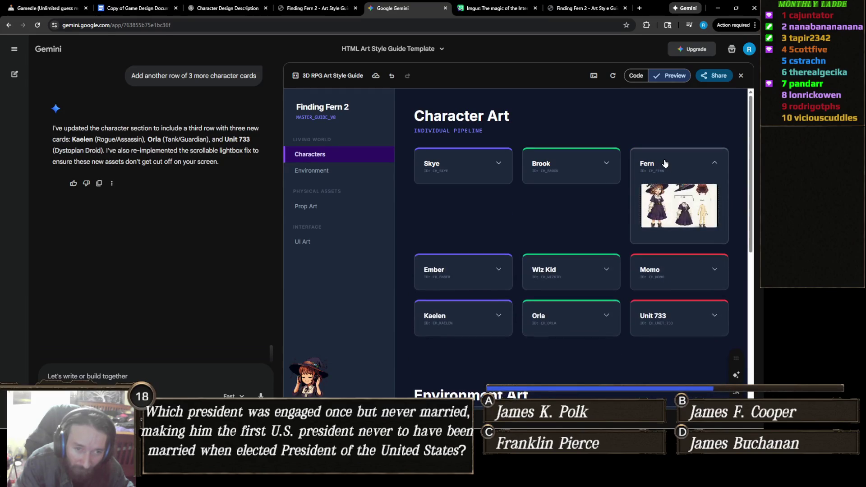
left_click(664, 163)
left_click(588, 161)
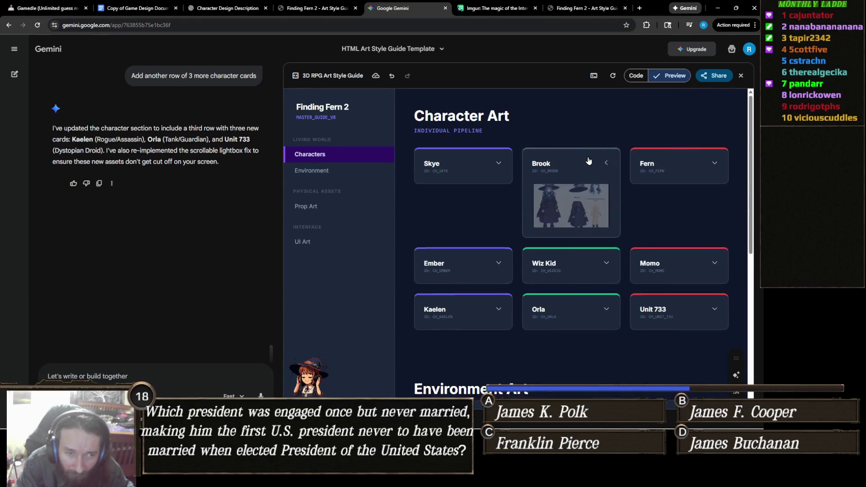
left_click(588, 161)
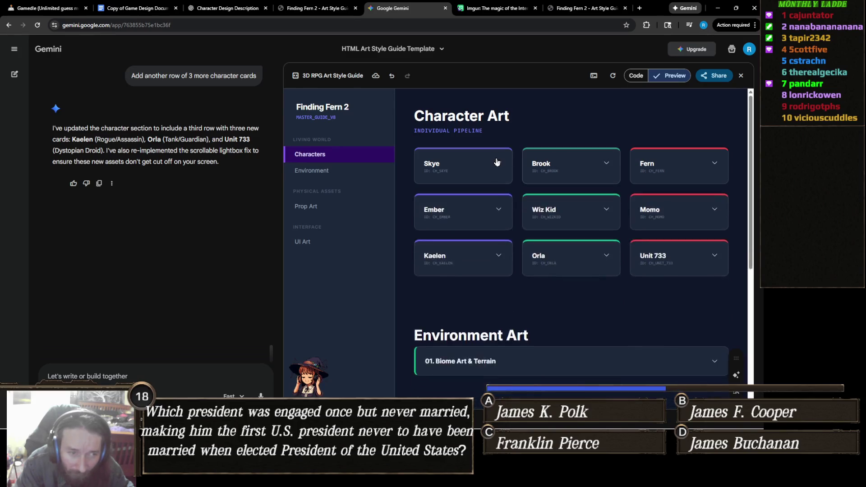
left_click(496, 162)
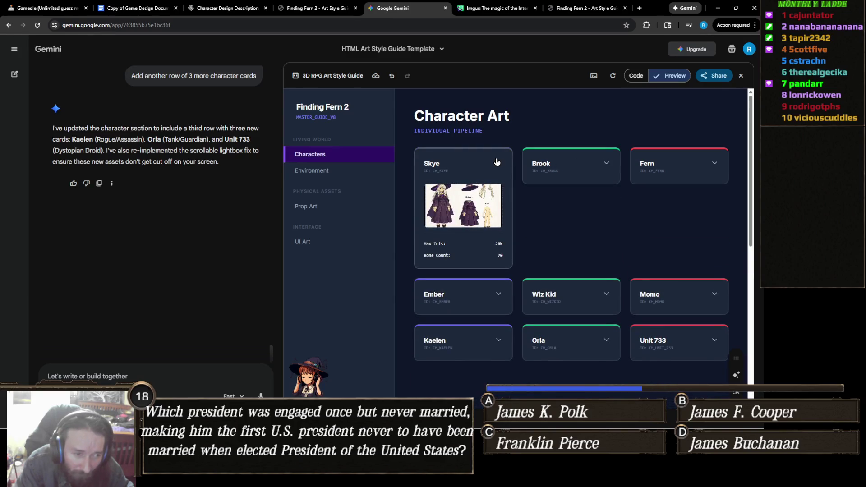
left_click(537, 174)
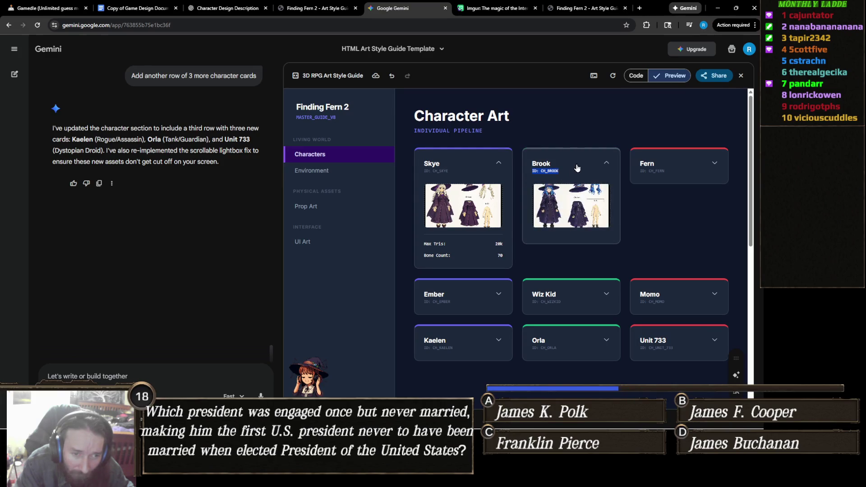
left_click(577, 167)
left_click(576, 168)
left_click(597, 174)
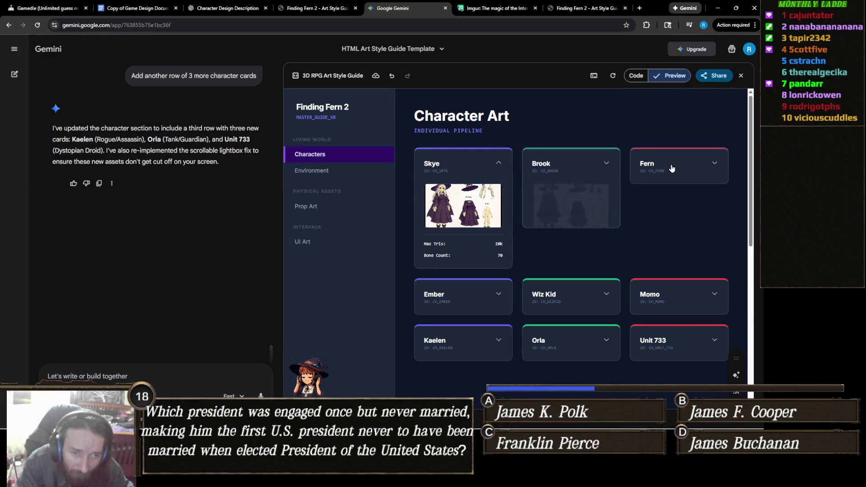
left_click(671, 168)
left_click(668, 168)
left_click(577, 170)
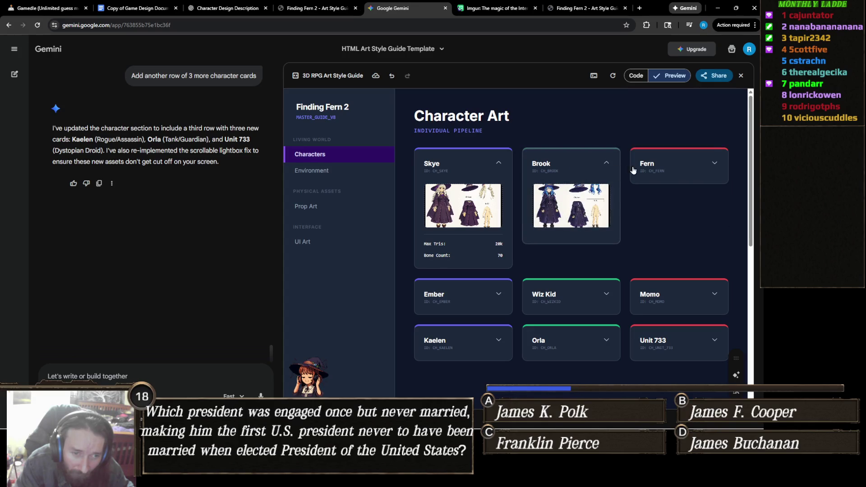
left_click(649, 166)
left_click(607, 167)
left_click(652, 167)
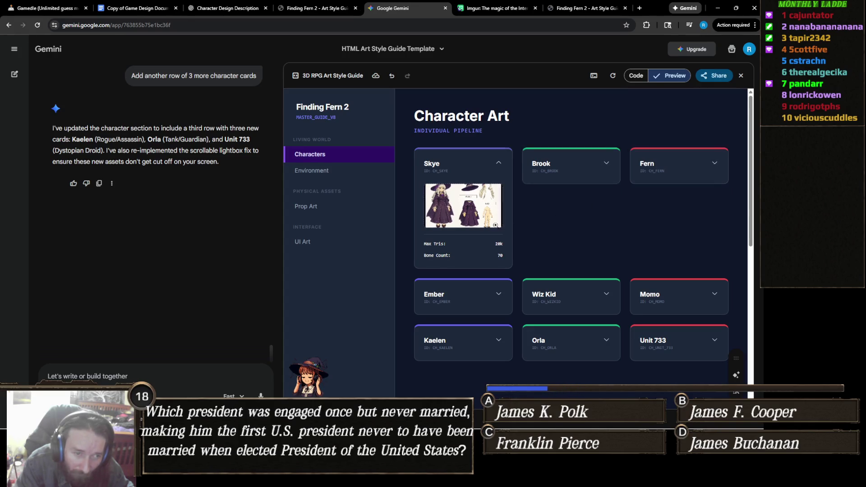
left_click(496, 164)
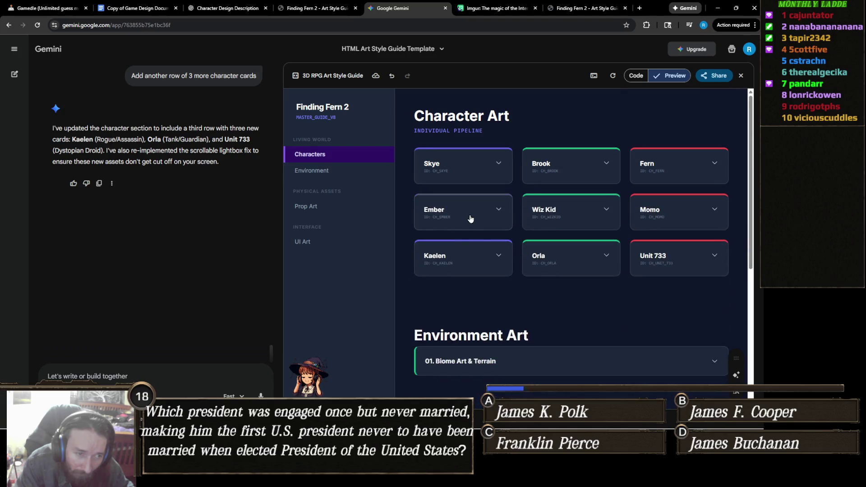
left_click(503, 211)
left_click(500, 210)
left_click(545, 211)
left_click(600, 212)
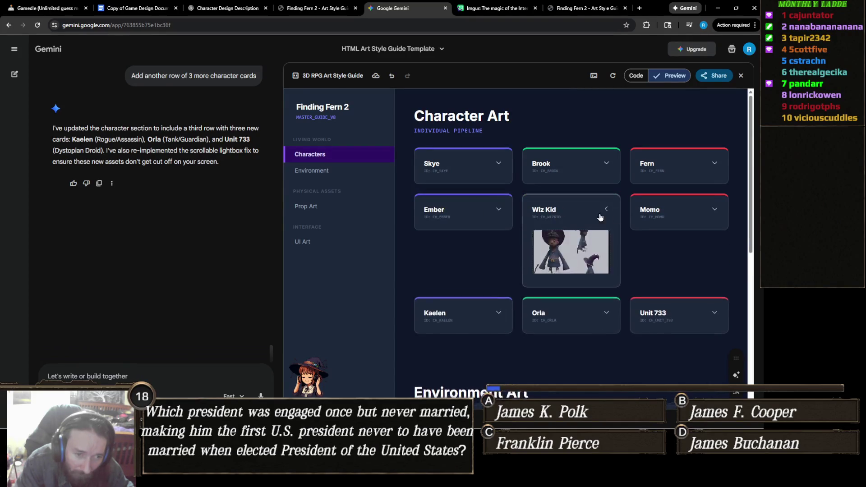
left_click(657, 212)
left_click(656, 214)
left_click(486, 256)
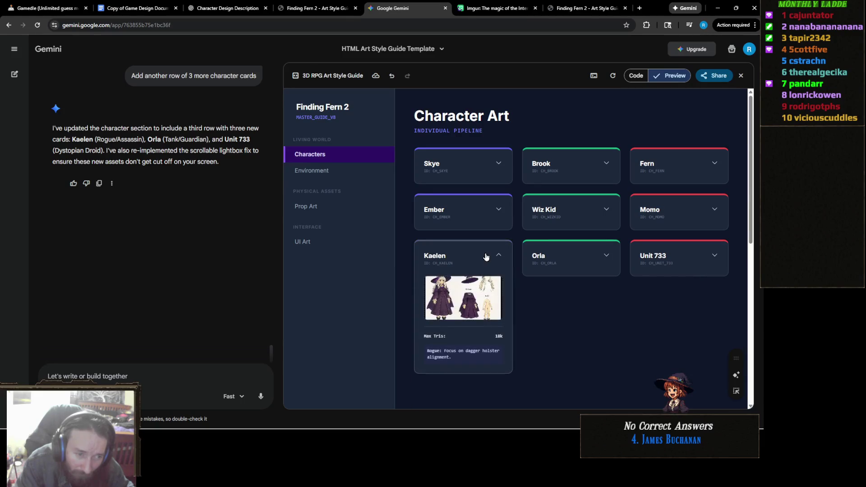
left_click(486, 256)
left_click(568, 257)
left_click(568, 257)
left_click(666, 256)
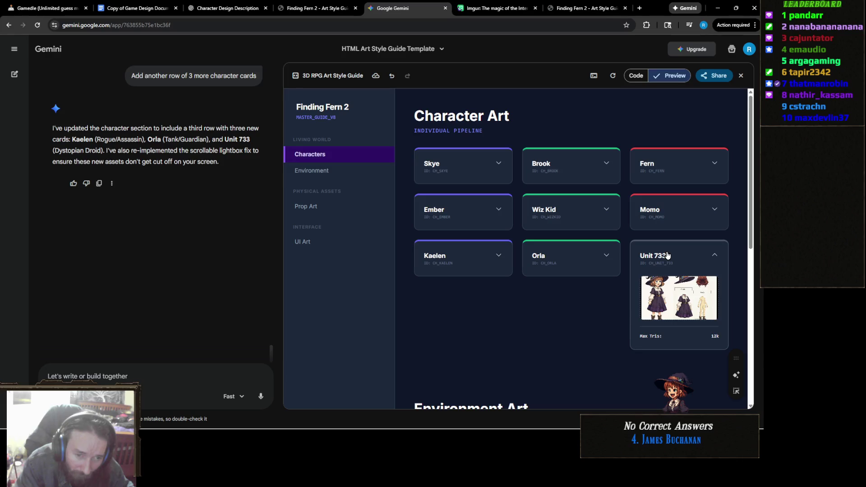
left_click(666, 256)
left_click(576, 259)
left_click(577, 259)
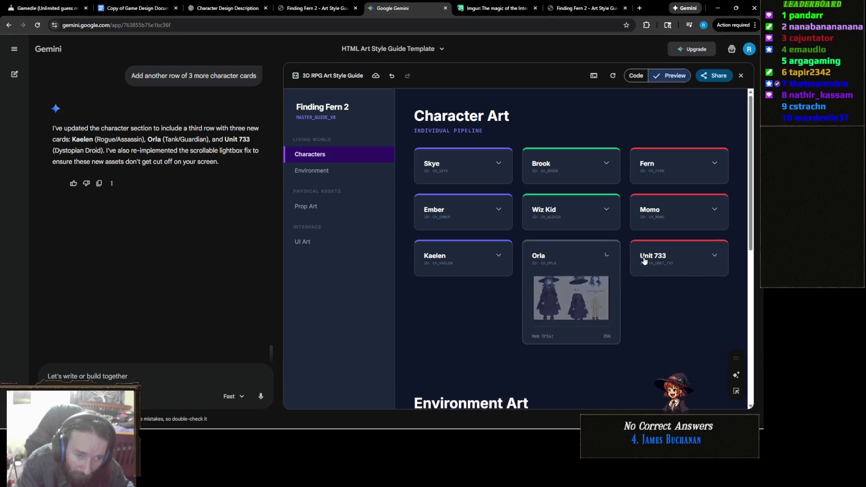
left_click(684, 257)
left_click(681, 253)
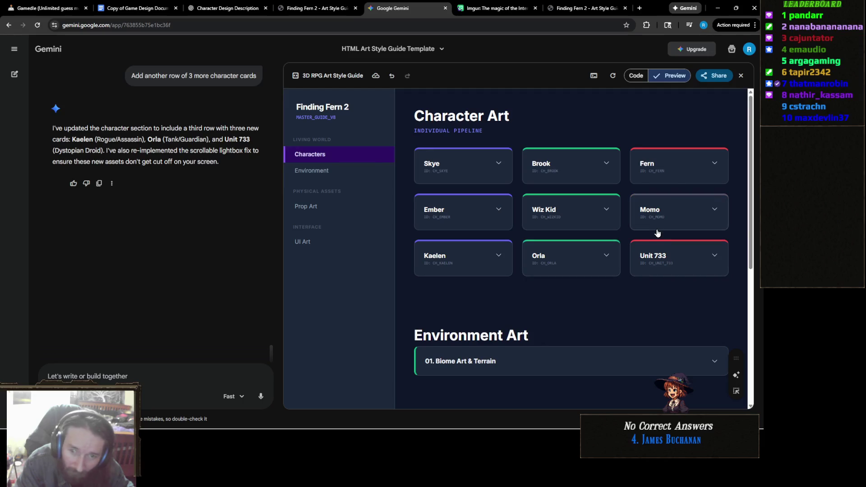
left_click(675, 167)
left_click(673, 167)
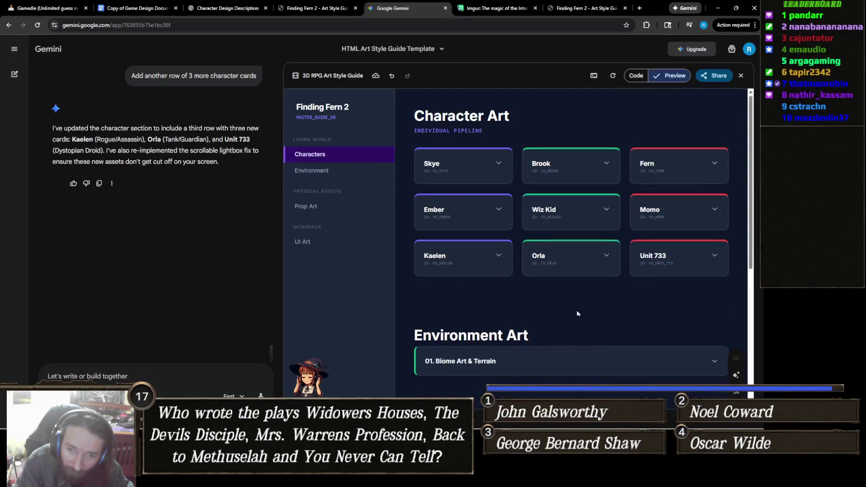
- Expand and collapse Biome Art & Terrain to view its image
scroll(560, 306, "down", 5)
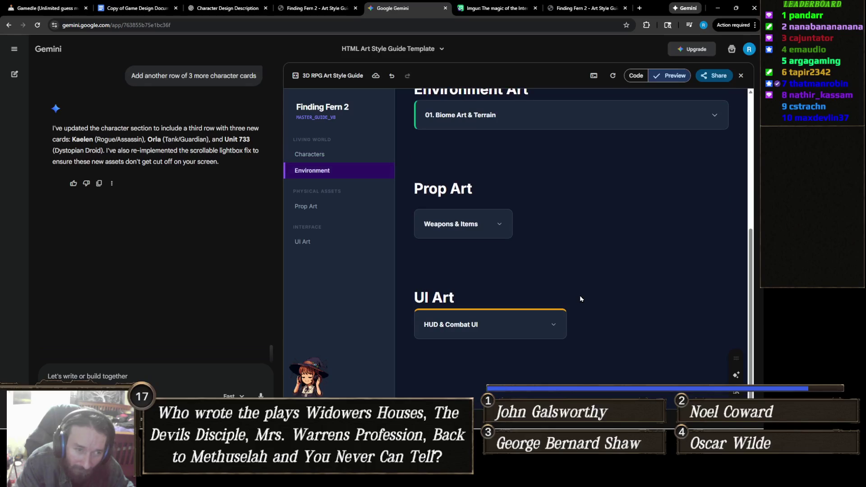
scroll(483, 264, "up", 2)
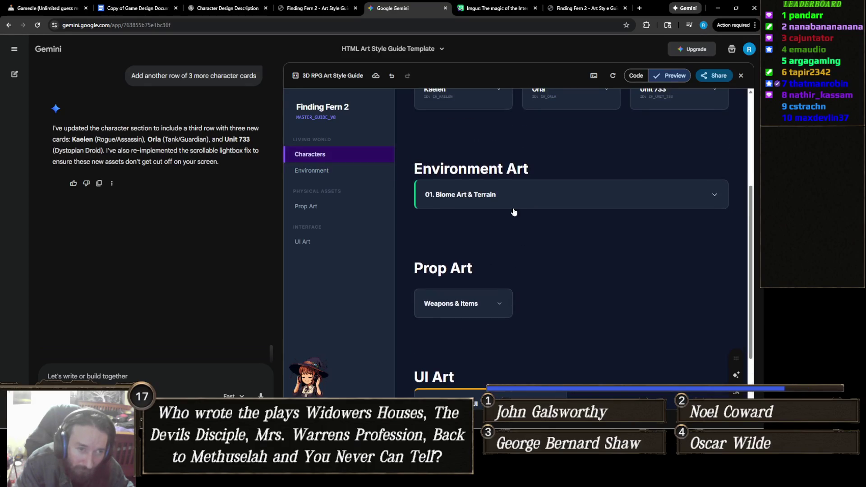
left_click(514, 208)
left_click(514, 208)
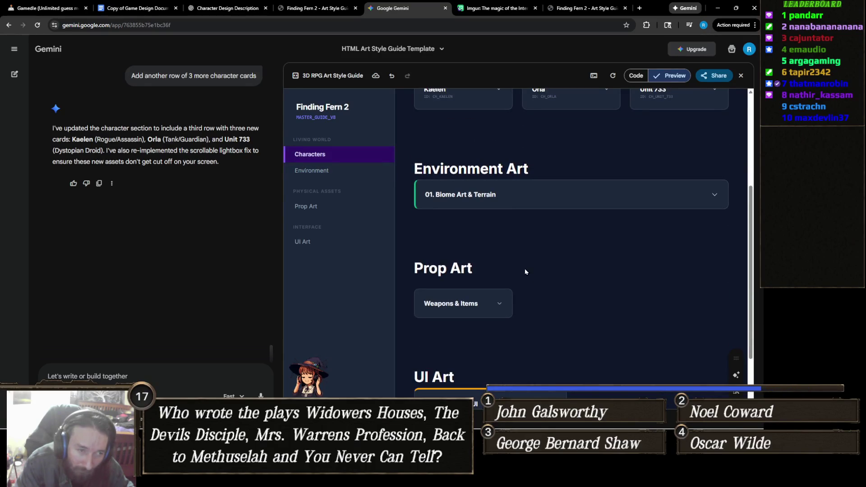
- Open and close the HUD & Combat UI entry twice to view its image
scroll(518, 264, "down", 2)
left_click(486, 325)
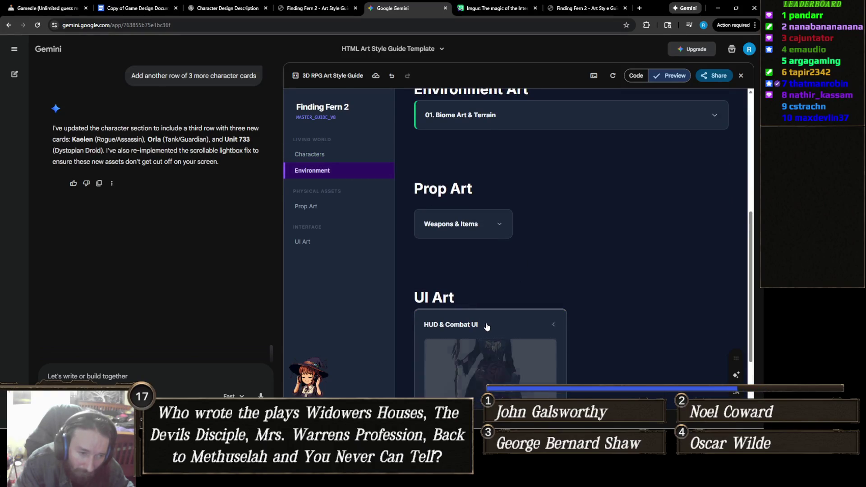
scroll(542, 311, "down", 2)
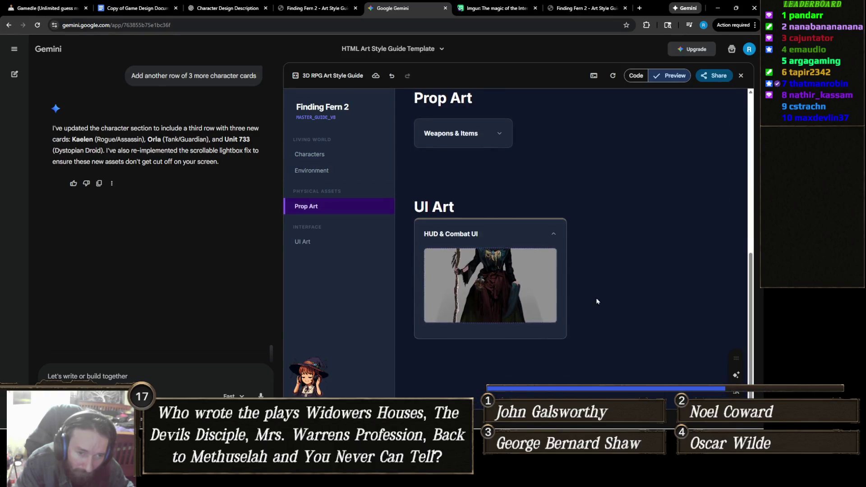
left_click(485, 240)
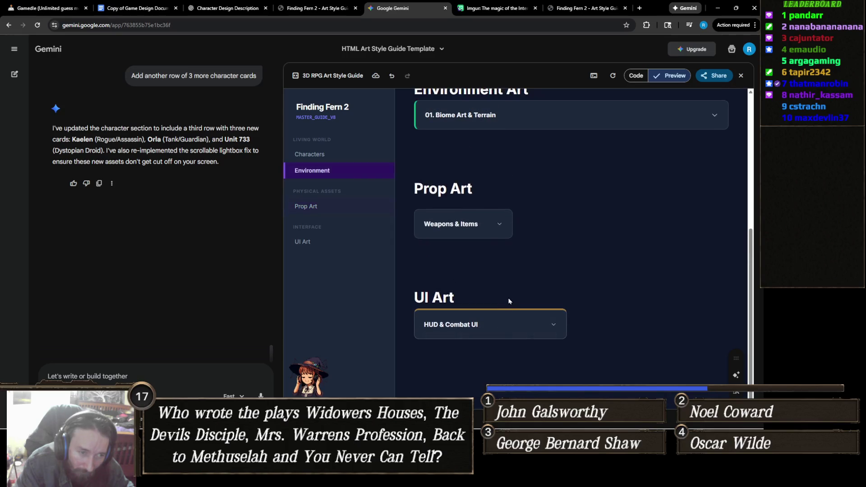
left_click(473, 324)
left_click(493, 239)
scroll(513, 282, "up", 5)
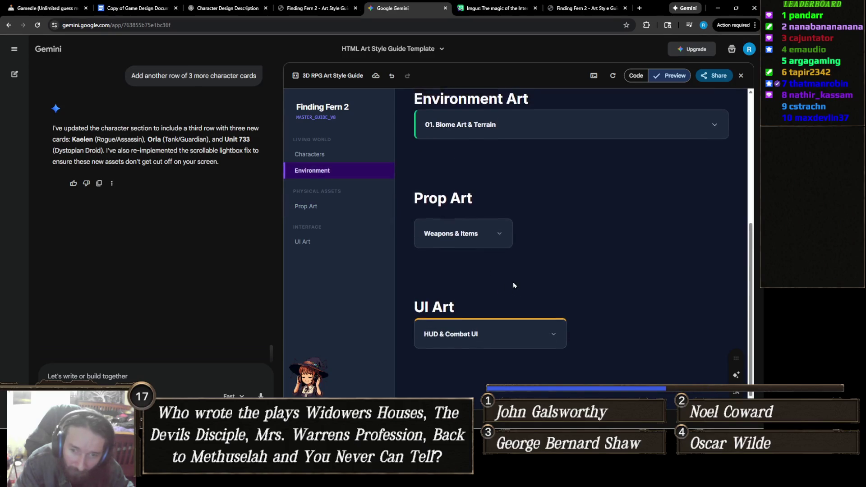
scroll(526, 289, "down", 4)
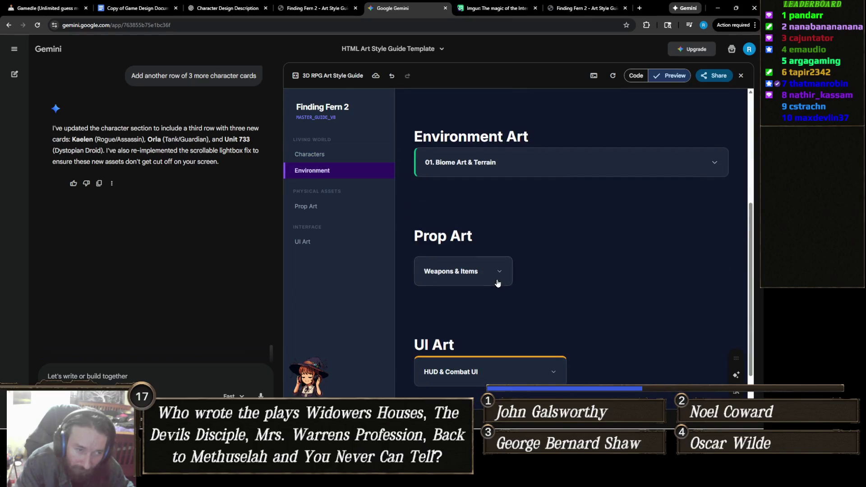
scroll(498, 286, "up", 4)
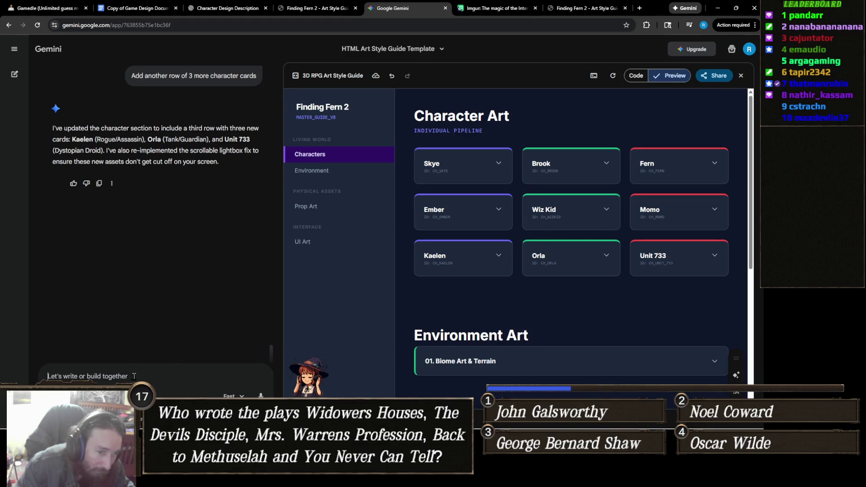
- Ask Gemini to add 3 more Environment Art, 2 Prop Art and 2 UI Art cards
scroll(378, 323, "down", 2)
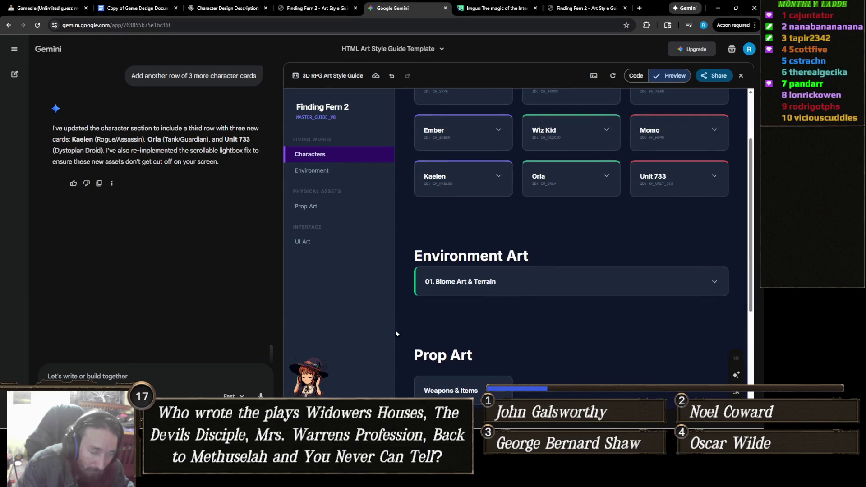
type("Add 3 more cards to Environment Art")
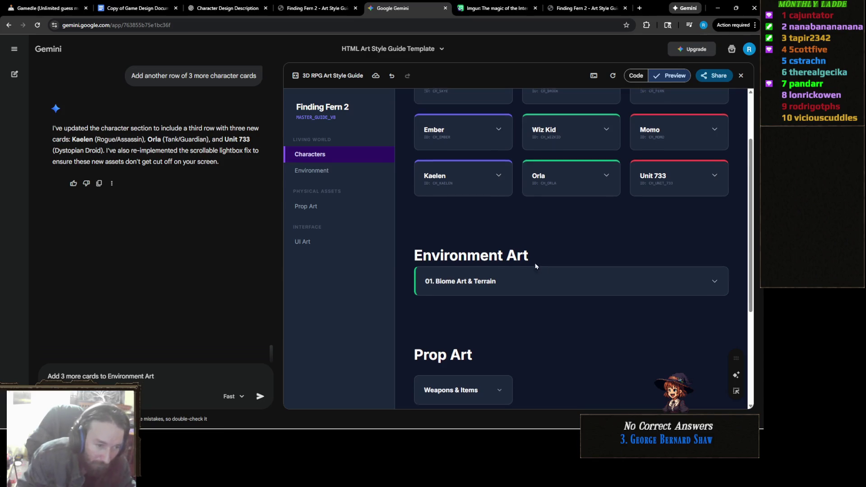
scroll(535, 266, "down", 4)
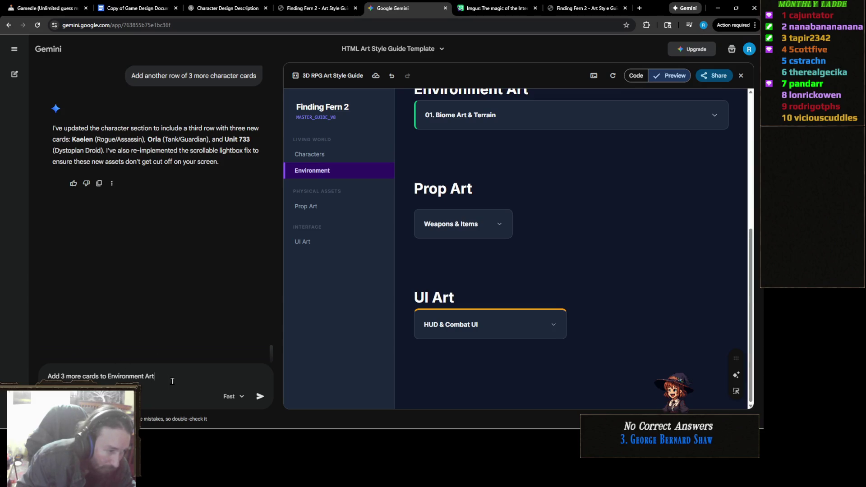
type(", ")
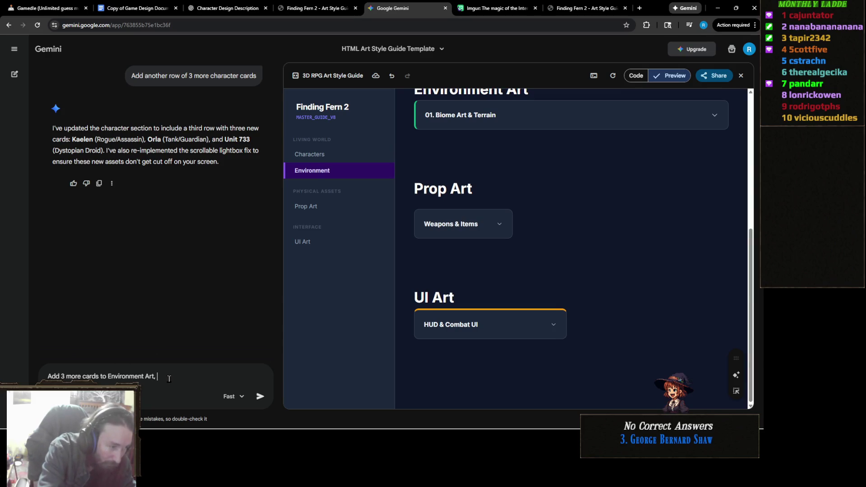
type("2 more c")
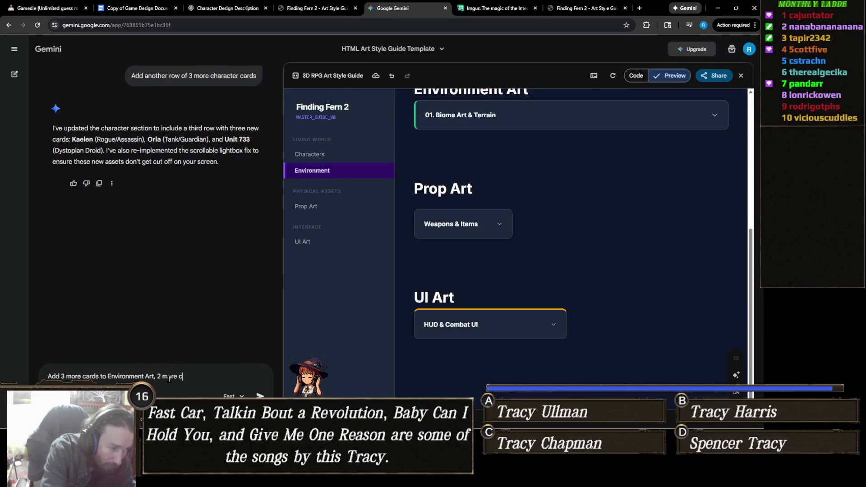
type("ards to Prop Art")
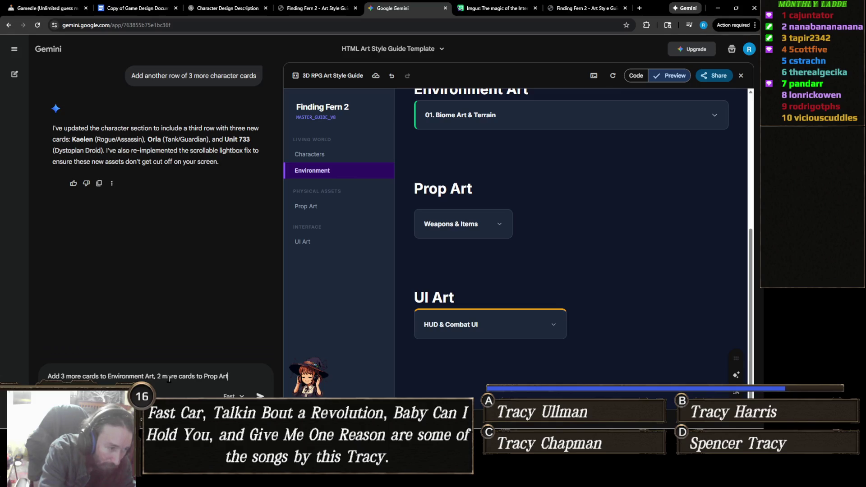
type("and 2 m")
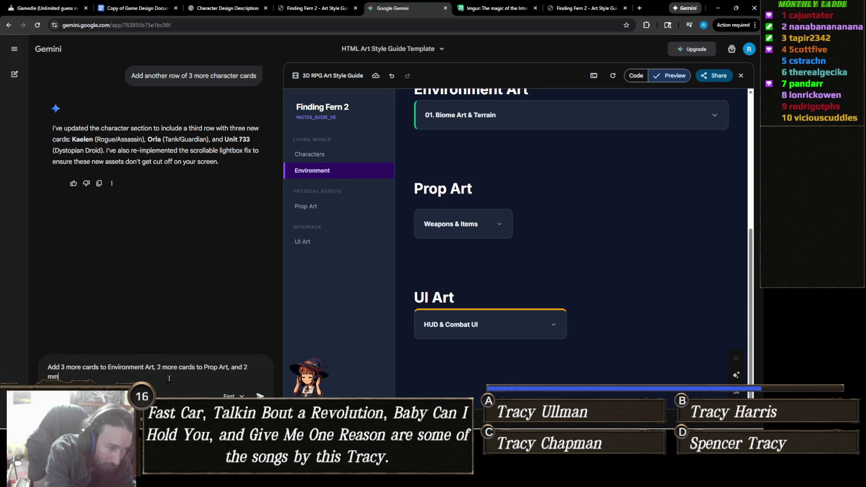
type("ore card to UI Art")
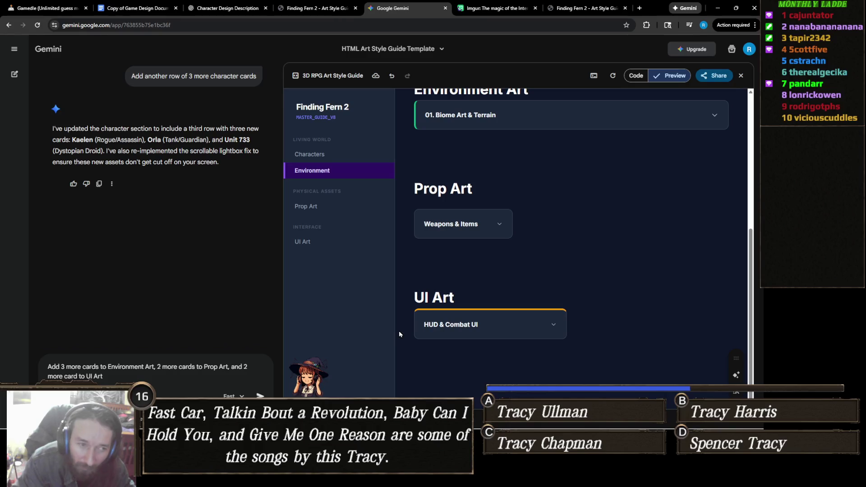
scroll(526, 323, "up", 3)
scroll(526, 323, "down", 3)
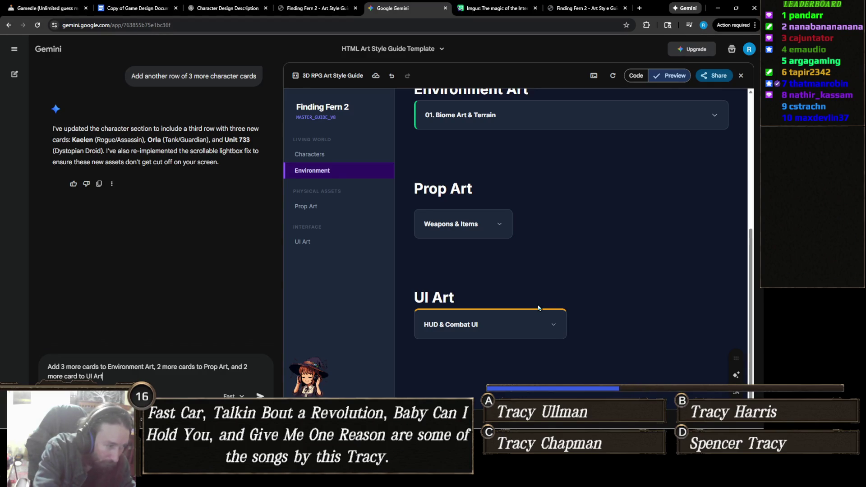
key("Return")
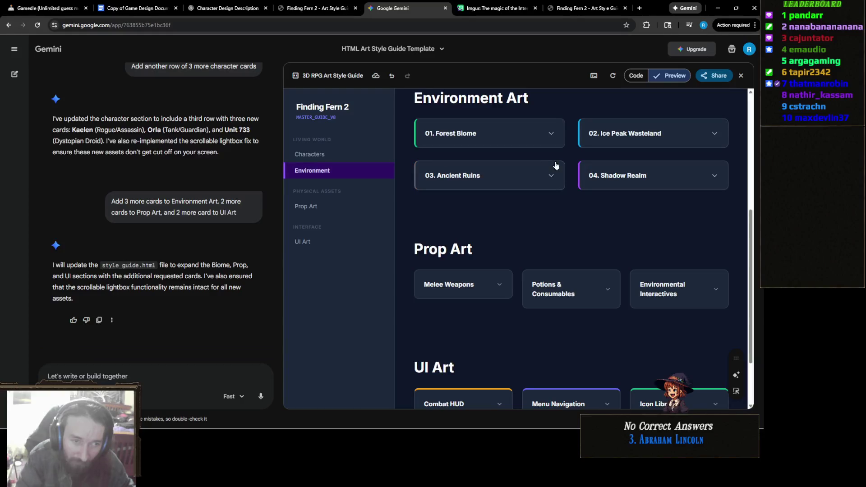
left_click(542, 176)
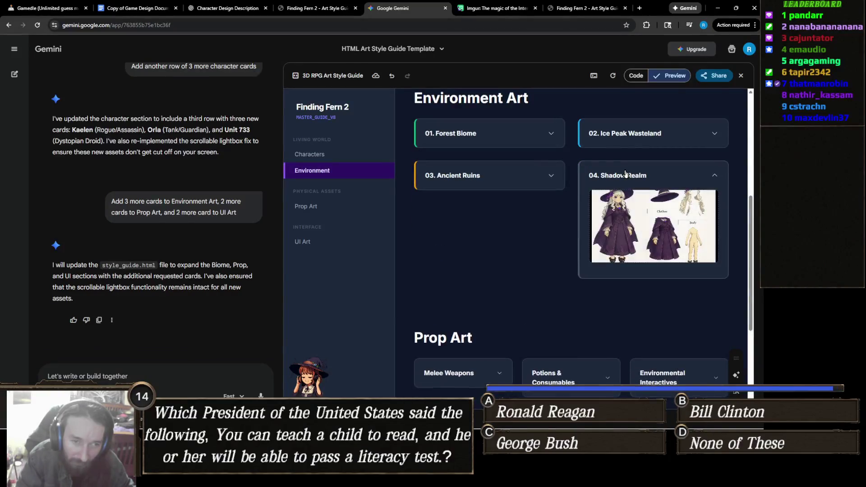
scroll(539, 231, "down", 2)
left_click(480, 206)
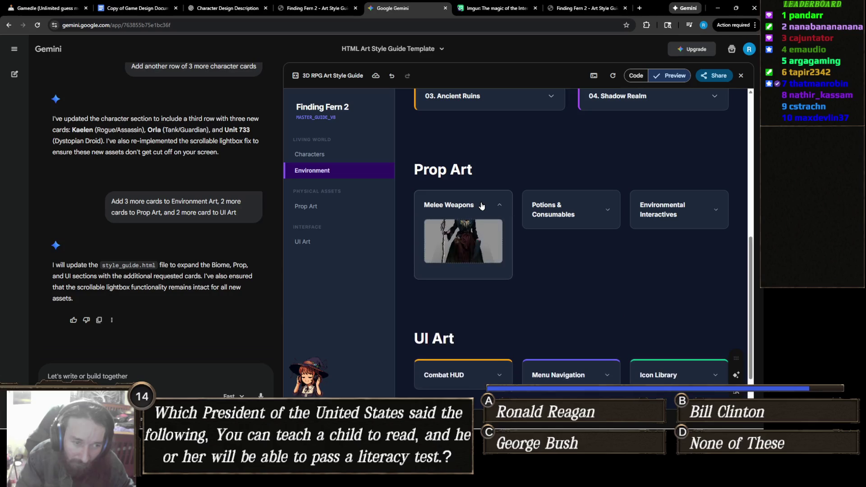
left_click(554, 208)
left_click(706, 209)
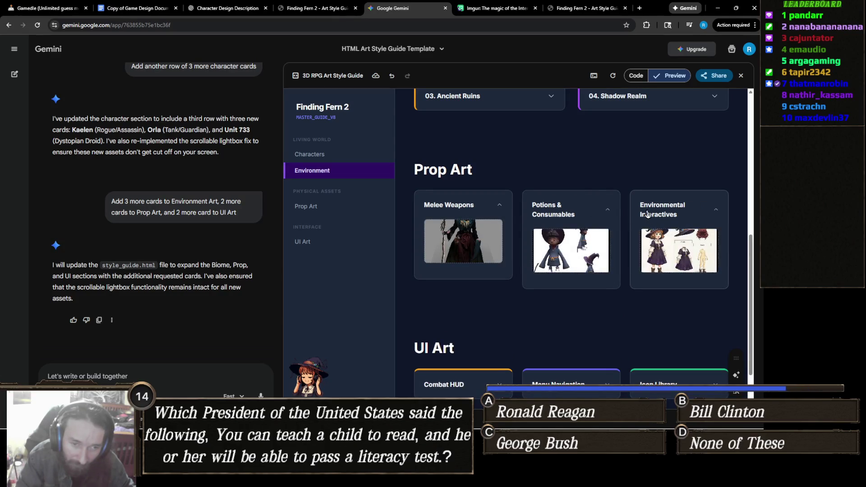
left_click(564, 213)
left_click(478, 207)
left_click(677, 208)
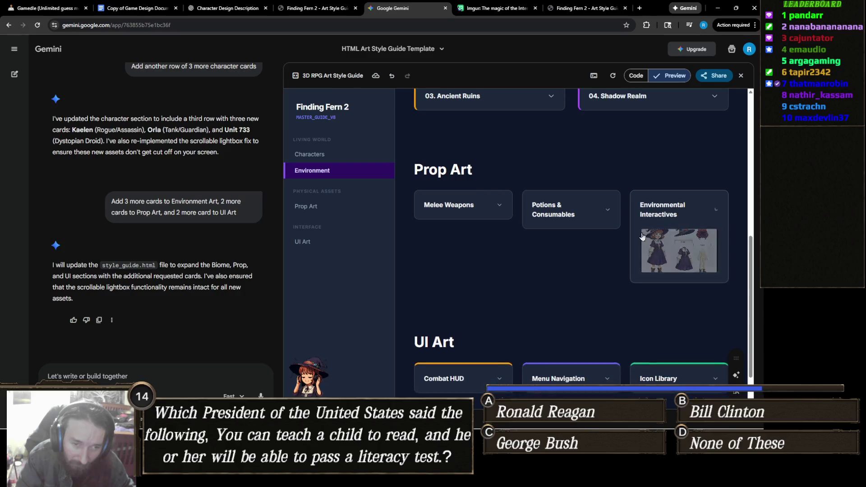
left_click(462, 312)
scroll(508, 333, "down", 2)
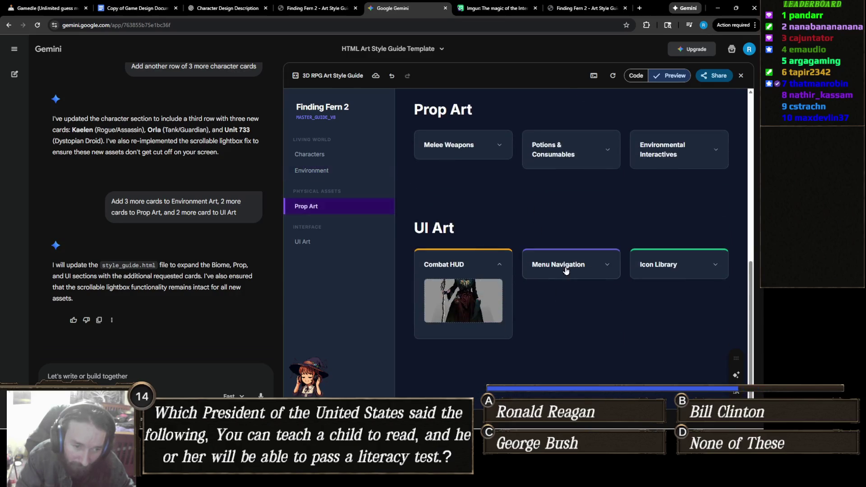
left_click(563, 265)
left_click(674, 272)
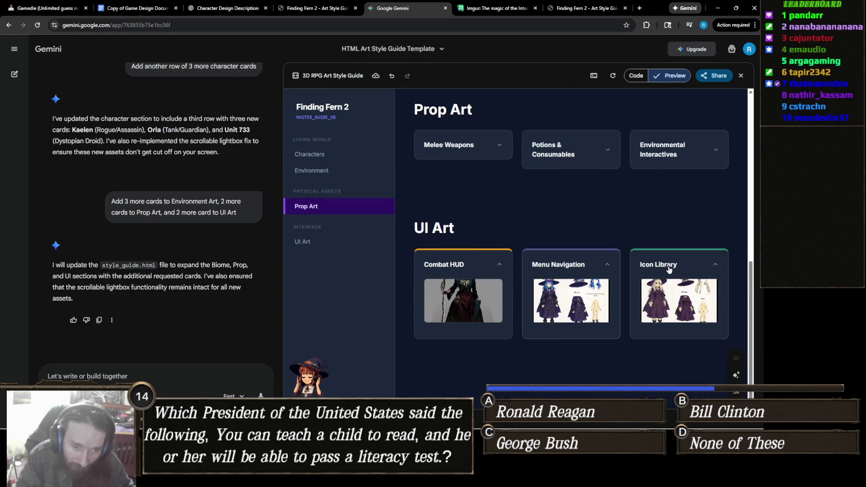
left_click(689, 268)
left_click(569, 266)
left_click(498, 265)
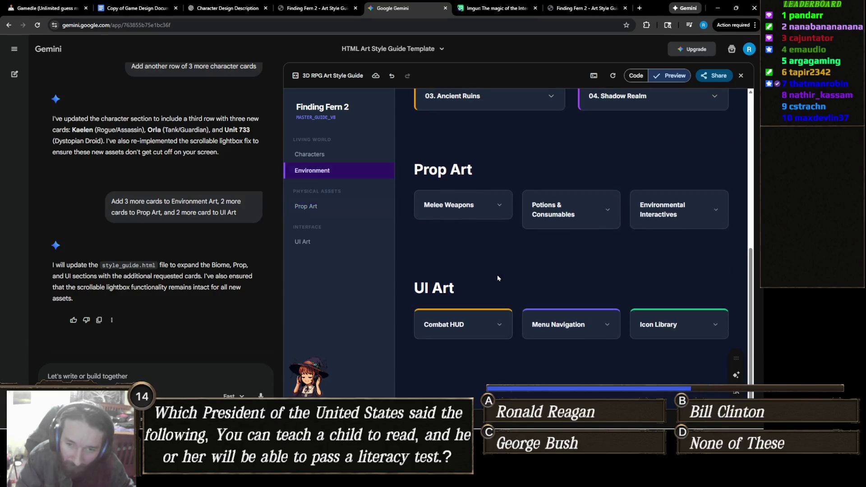
scroll(511, 301, "up", 7)
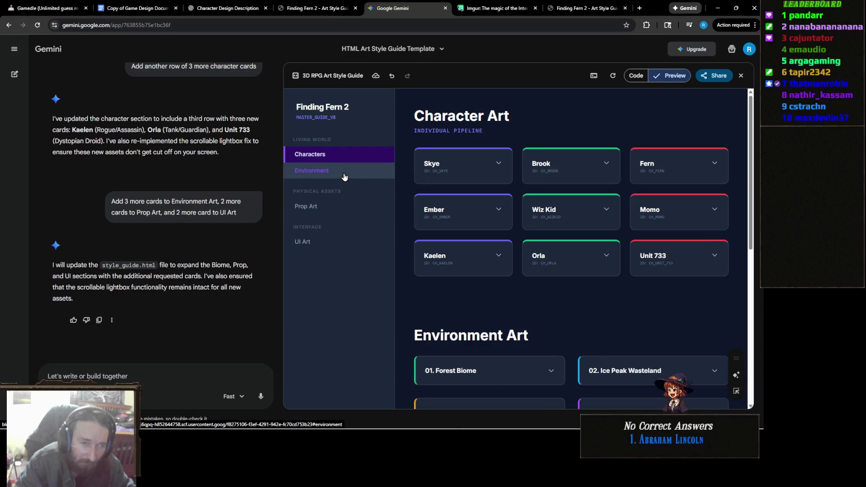
- Show the style guide's HTML source and scroll through the character card code
left_click(635, 77)
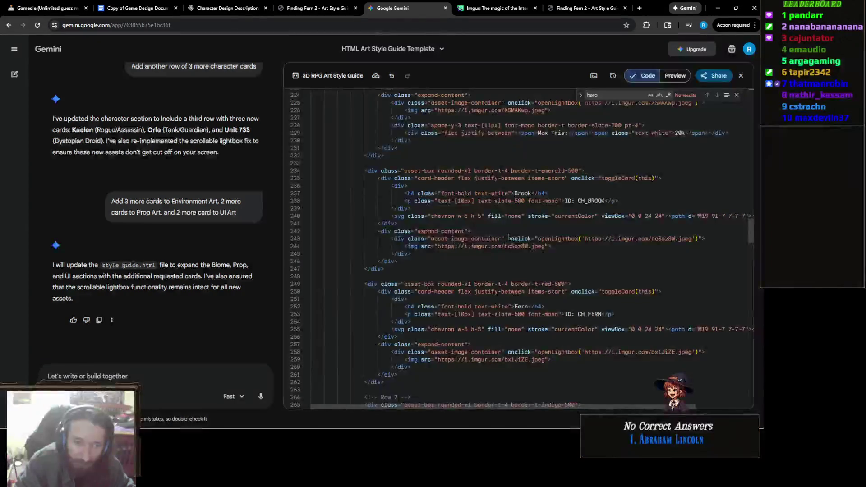
scroll(508, 237, "down", 3)
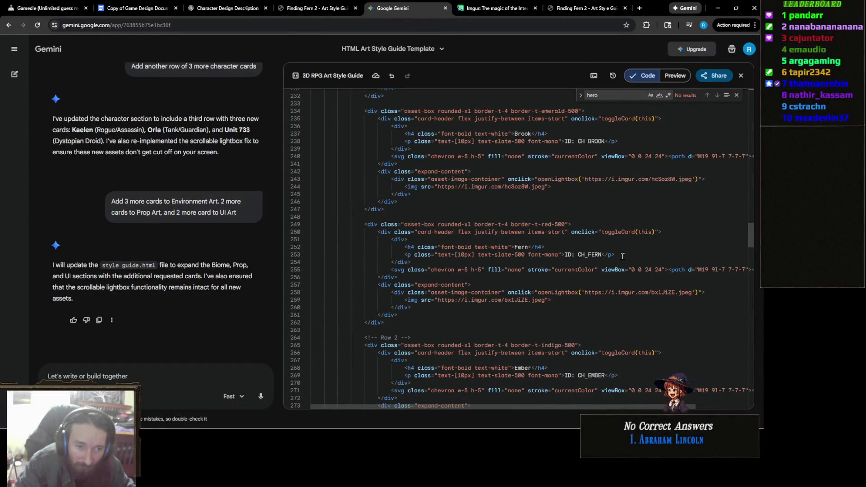
scroll(610, 253, "down", 2)
scroll(606, 252, "down", 4)
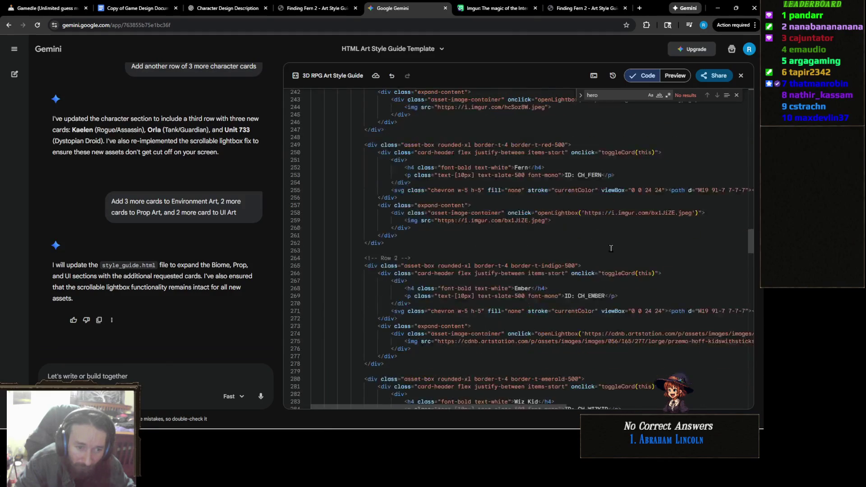
scroll(610, 249, "down", 4)
scroll(609, 248, "down", 3)
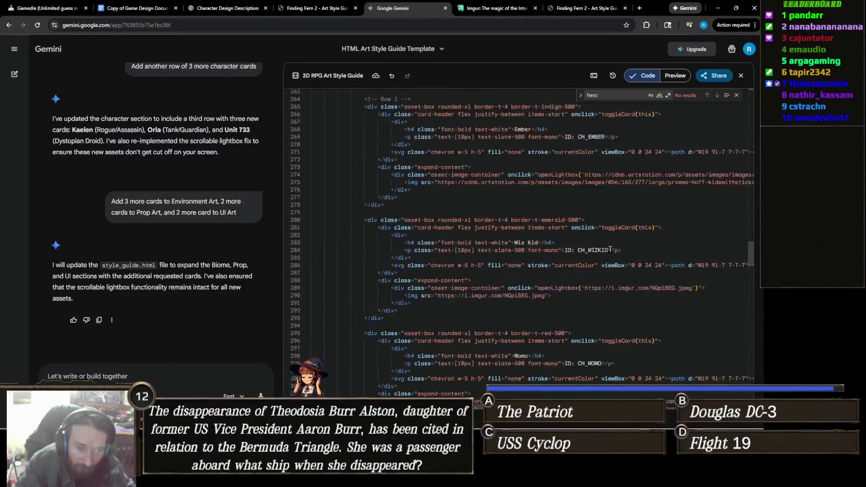
scroll(605, 248, "down", 2)
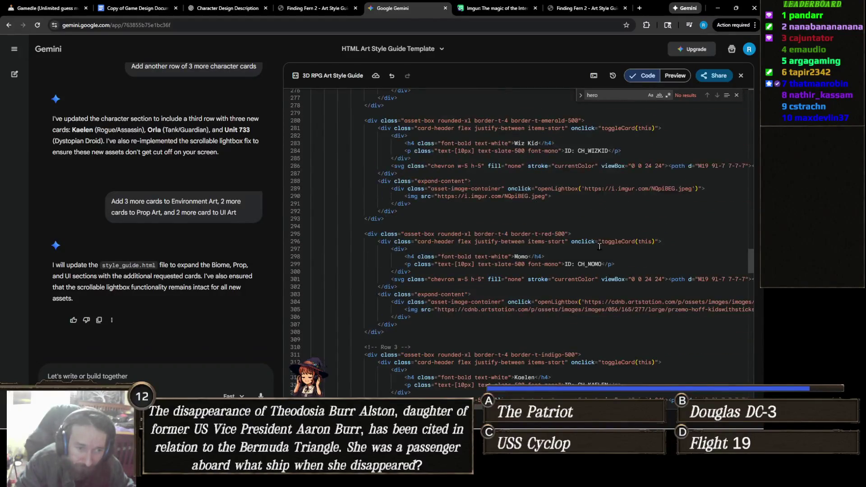
scroll(599, 246, "down", 1)
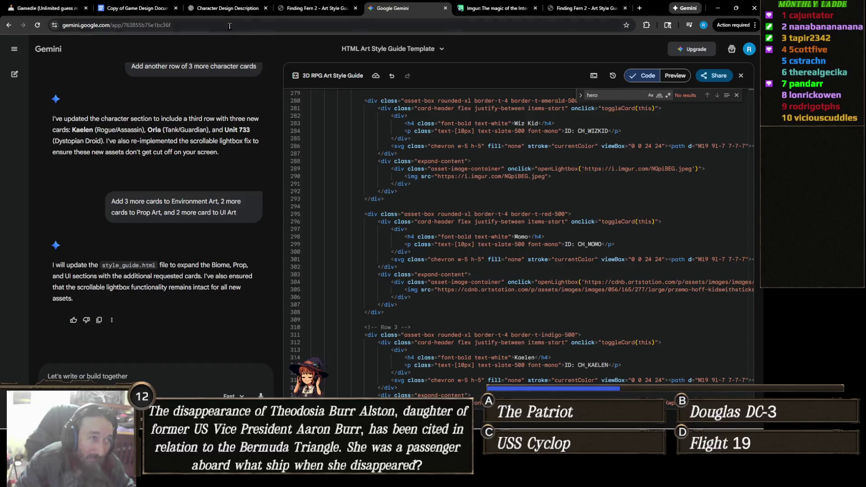
left_click(234, 10)
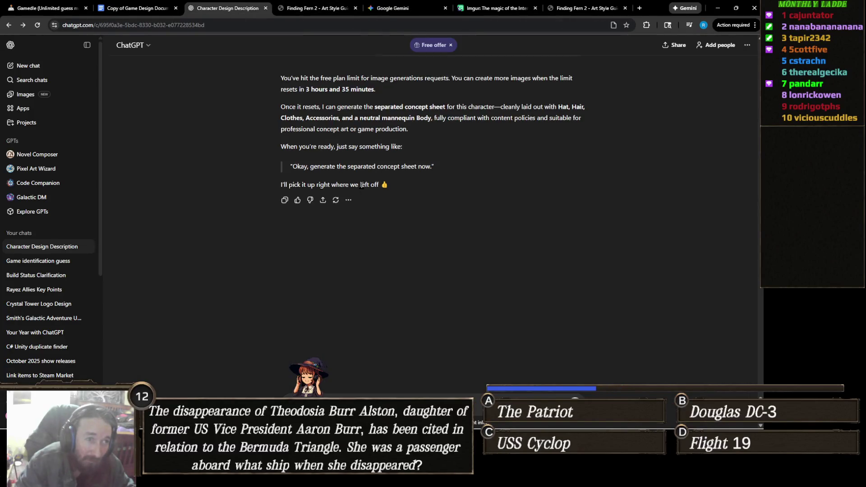
- Scroll through ChatGPT's reply saying the image generation limit was reached
scroll(361, 185, "up", 3)
scroll(361, 189, "down", 3)
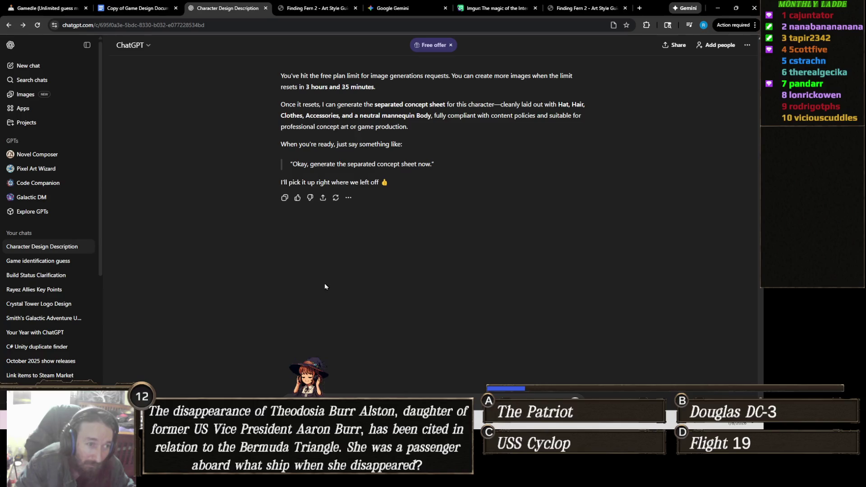
scroll(405, 310, "up", 1)
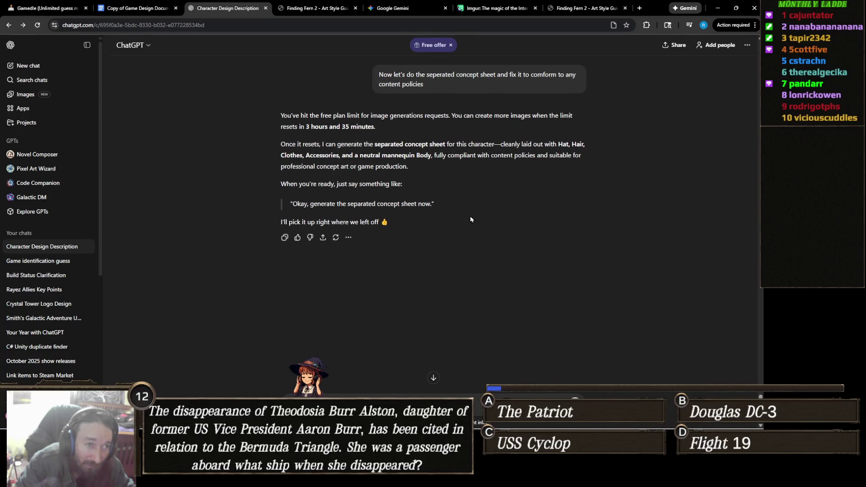
scroll(470, 217, "up", 1)
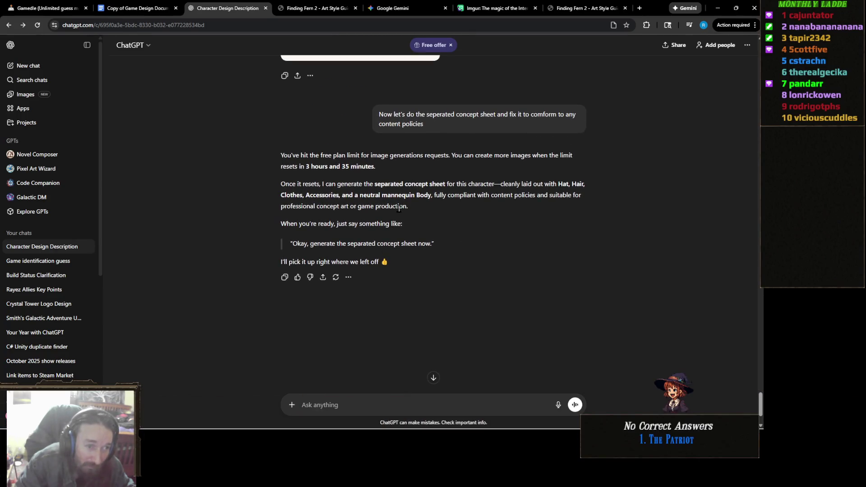
scroll(449, 221, "down", 2)
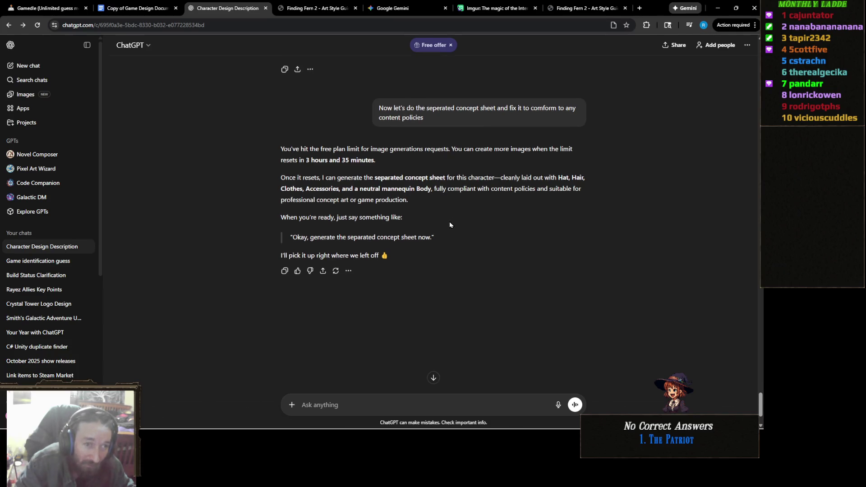
mouse_move(232, 427)
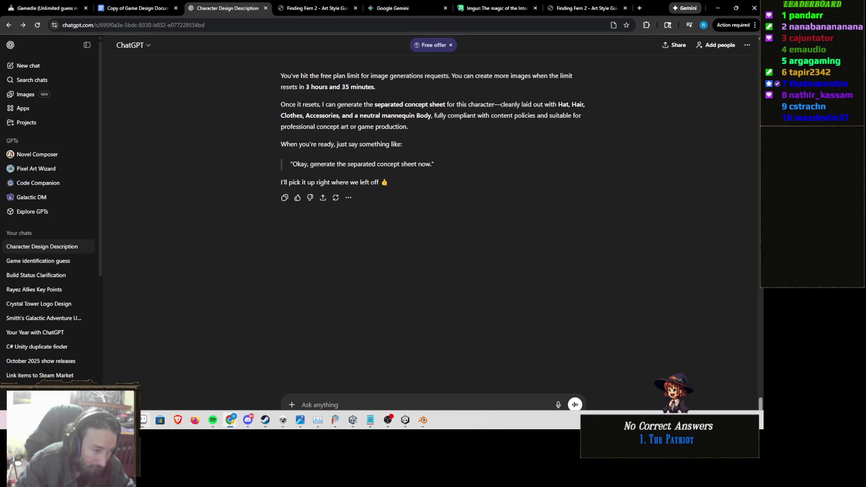
left_click(142, 420)
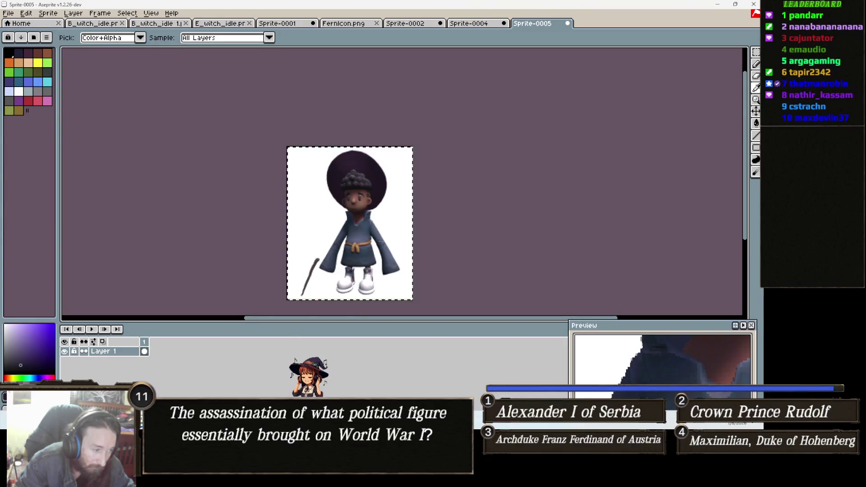
- Bring the Earth Witch folder window forward and browse its files
mouse_move(355, 425)
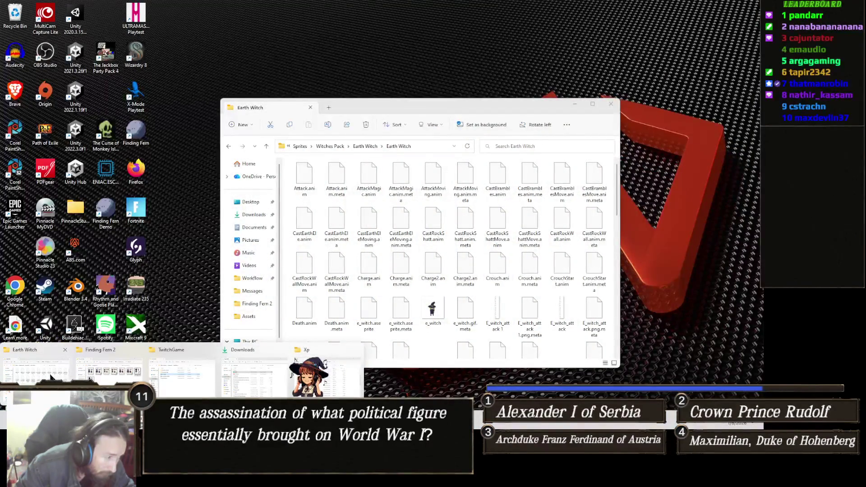
left_click(51, 377)
left_click(294, 302)
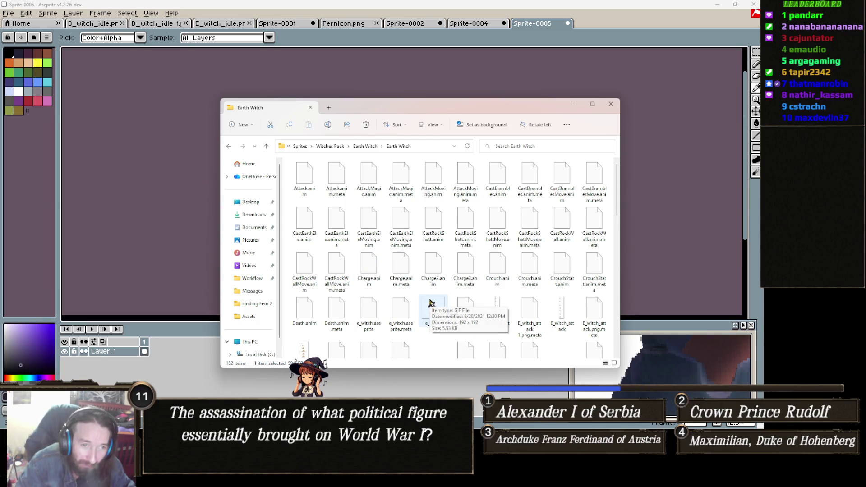
scroll(457, 260, "down", 3)
scroll(496, 271, "down", 5)
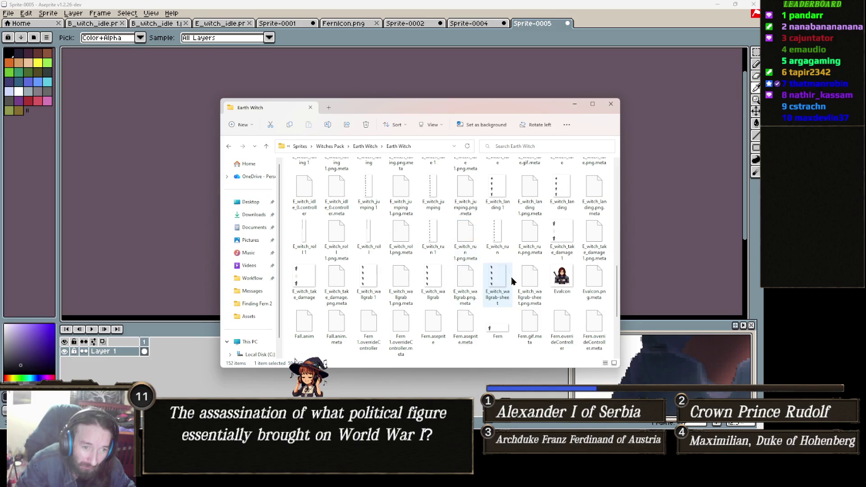
scroll(510, 277, "down", 3)
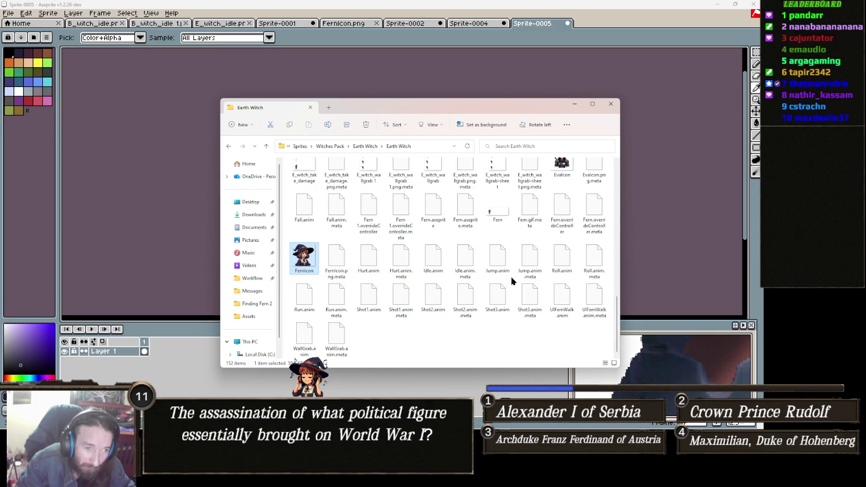
scroll(426, 291, "up", 8)
scroll(425, 291, "up", 3)
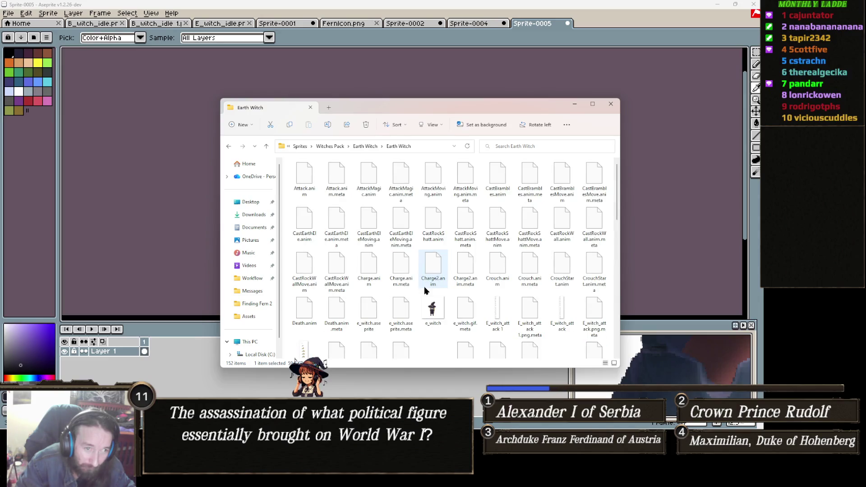
scroll(425, 291, "down", 10)
scroll(427, 289, "up", 3)
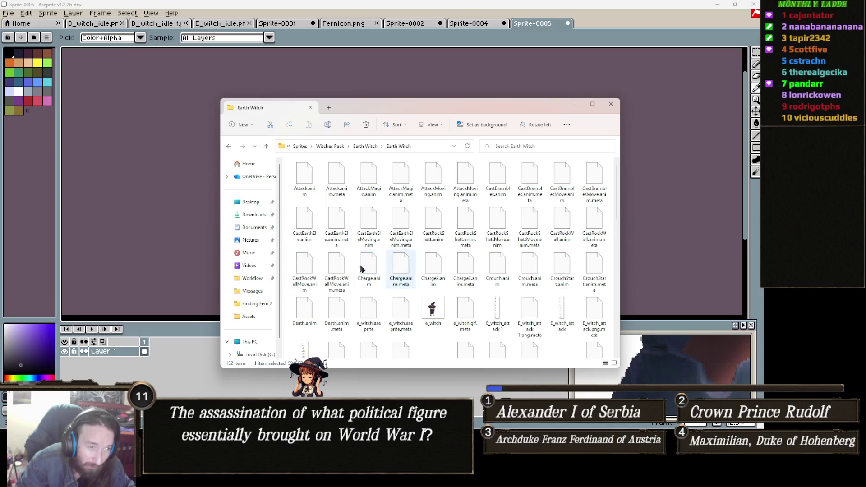
scroll(377, 267, "down", 10)
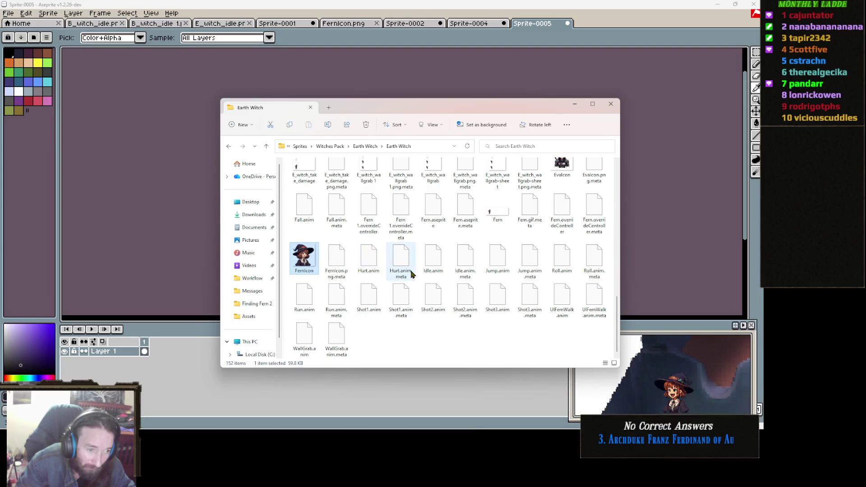
scroll(424, 300, "up", 10)
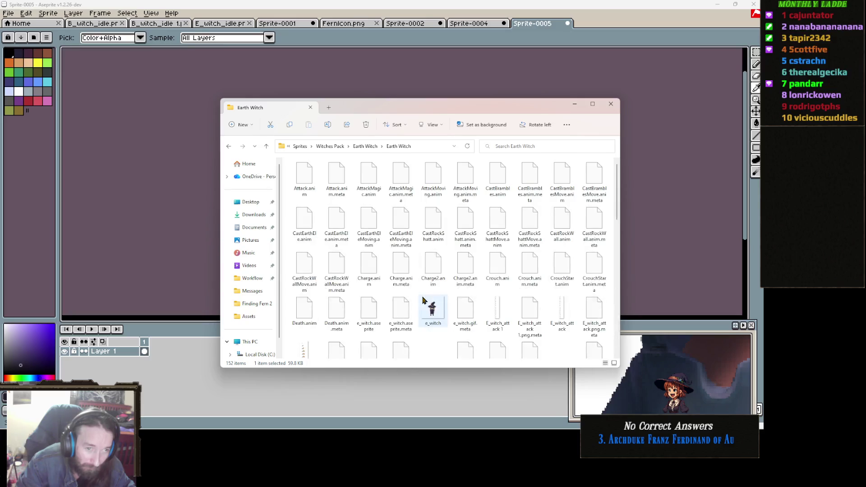
- Go up to the Witches Pack folder and open RedIcon.png in Aseprite
left_click(330, 146)
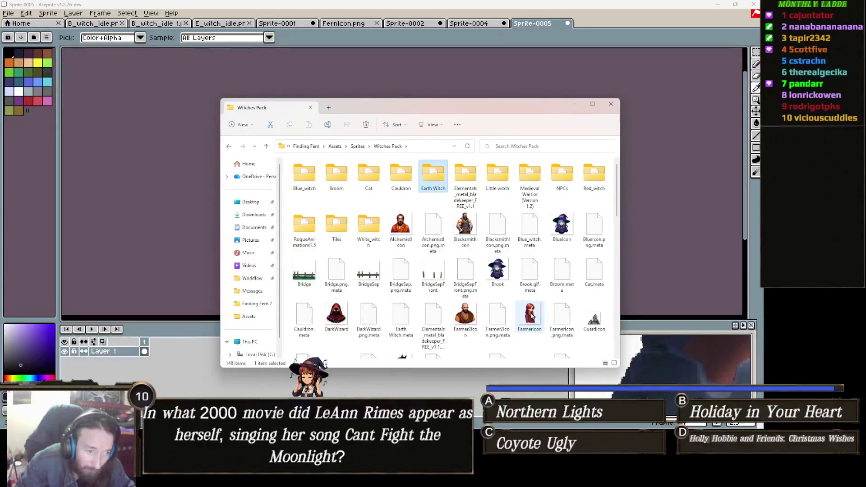
key("r")
key("r")
key("r")
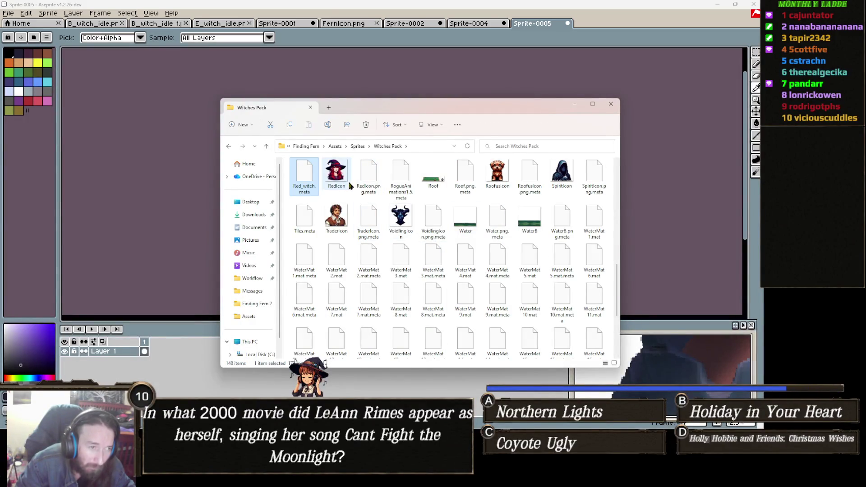
key("Right")
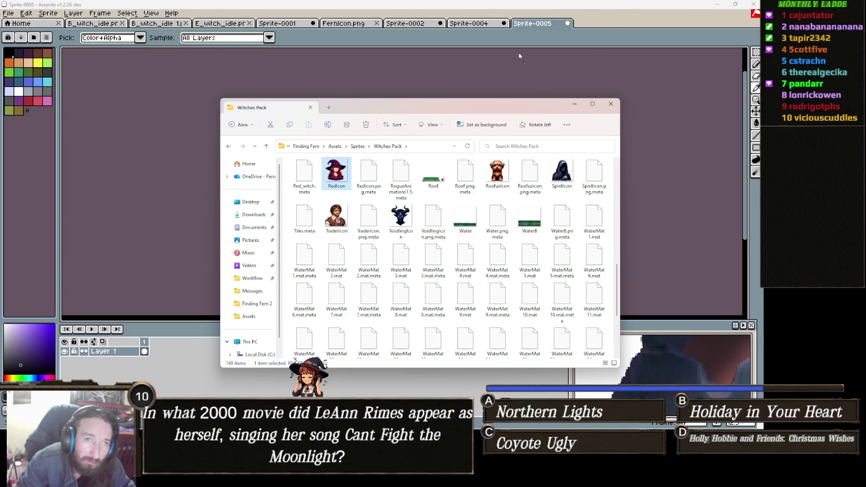
left_click_drag(621, 31, 620, 28)
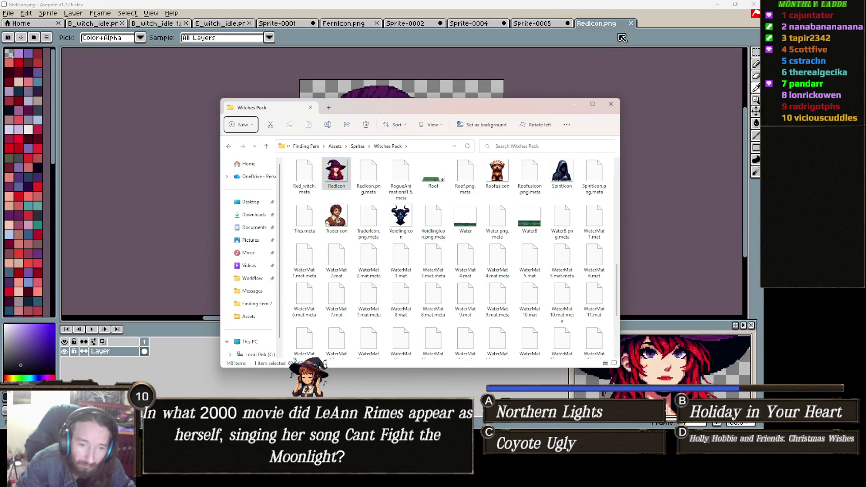
- Open the Red_witch folder in File Explorer
scroll(415, 240, "up", 5)
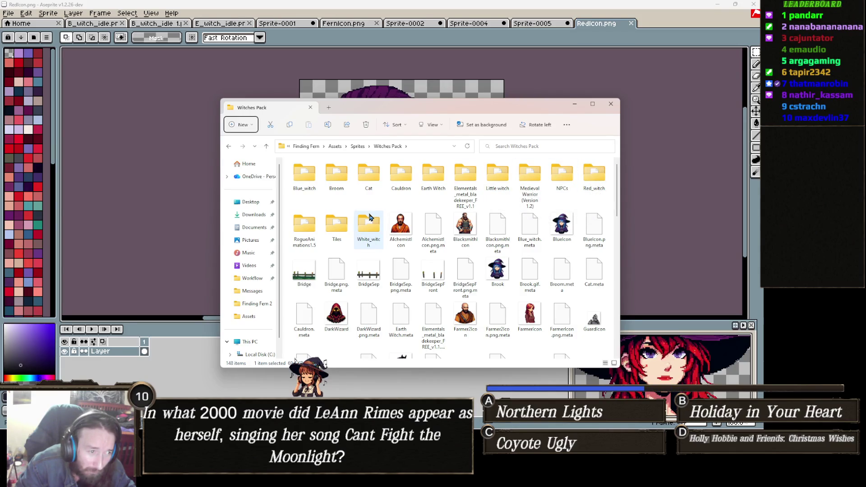
double_click(594, 173)
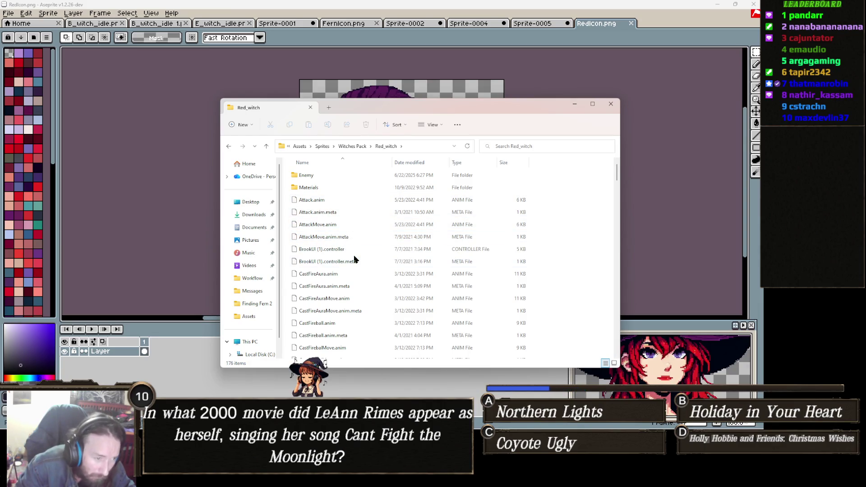
scroll(354, 254, "down", 5)
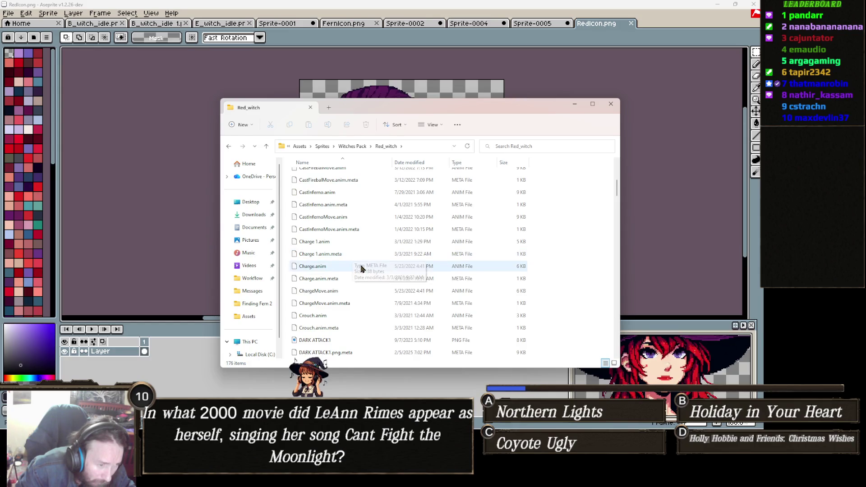
scroll(342, 279, "down", 5)
- Select both idle sprite files, R_witch_idle and R_witch_idle 1
scroll(337, 280, "down", 7)
scroll(337, 279, "down", 4)
scroll(337, 279, "down", 3)
scroll(337, 280, "down", 3)
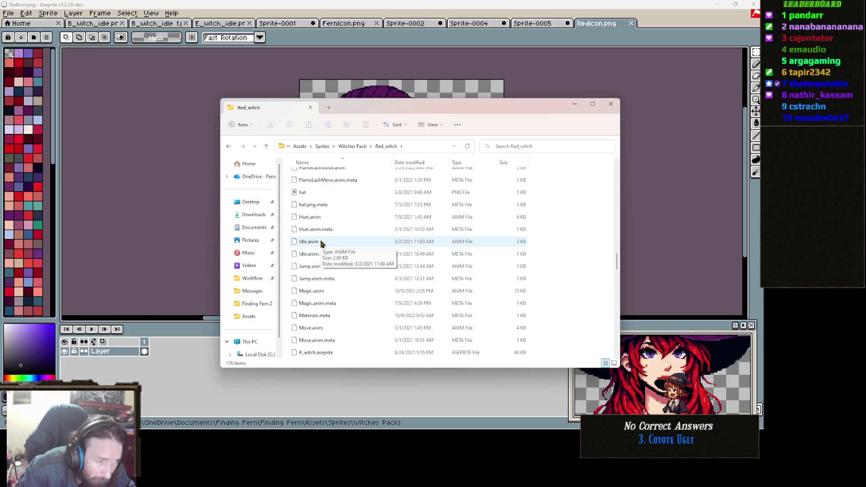
scroll(324, 241, "down", 5)
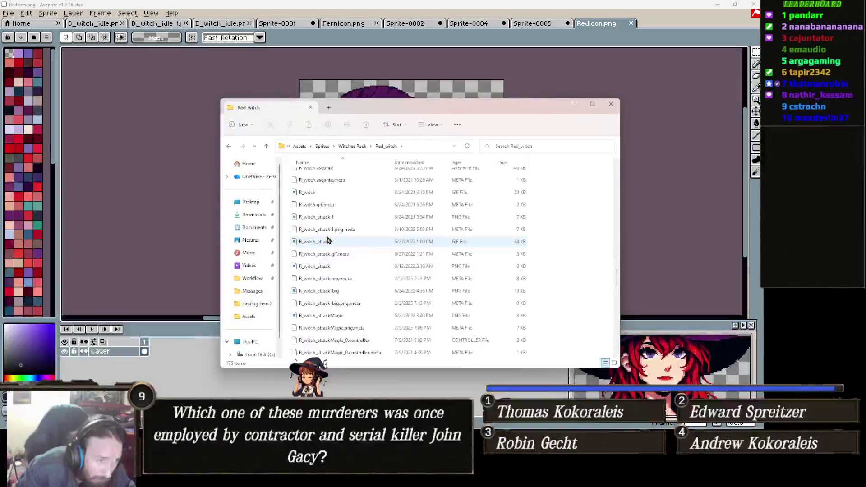
scroll(333, 248, "down", 5)
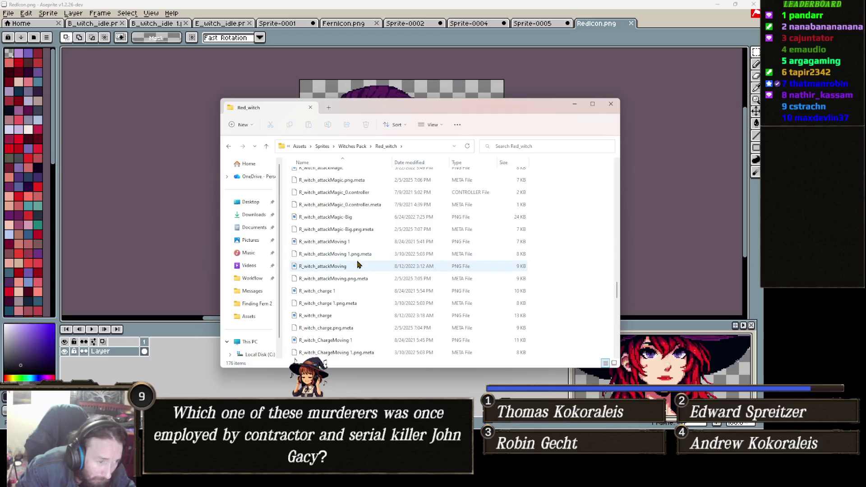
scroll(355, 265, "down", 2)
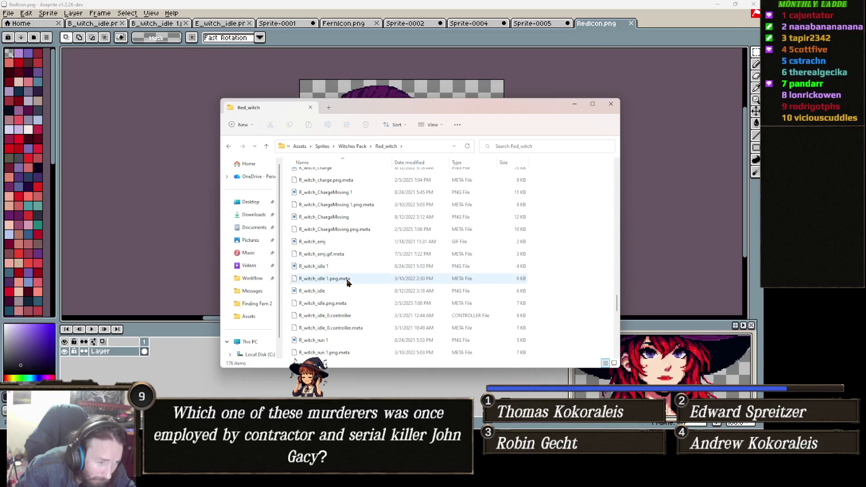
left_click(333, 292)
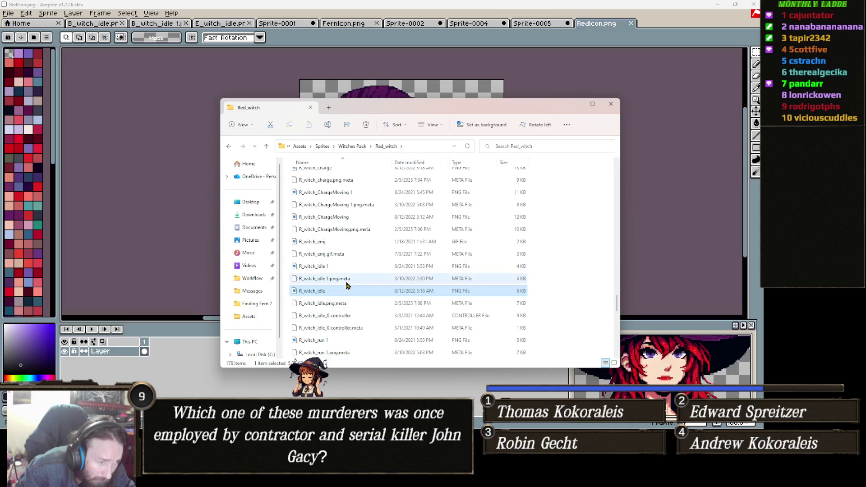
left_click(325, 267, "ctrl")
- Drag both idle sprite PNGs into Aseprite to open them as new tabs
mouse_move(318, 267)
left_mouse_down()
mouse_move(329, 284)
mouse_move(164, 212)
left_mouse_up()
scroll(370, 221, "up", 4)
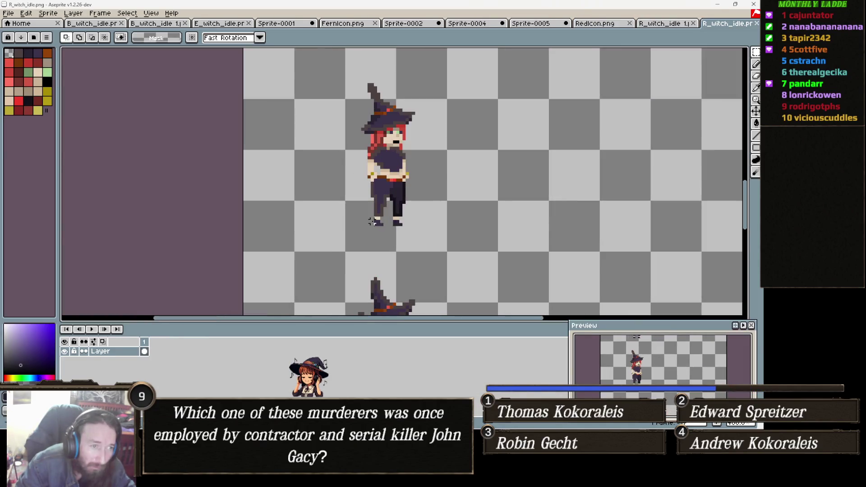
scroll(403, 221, "down", 2)
scroll(415, 136, "up", 1)
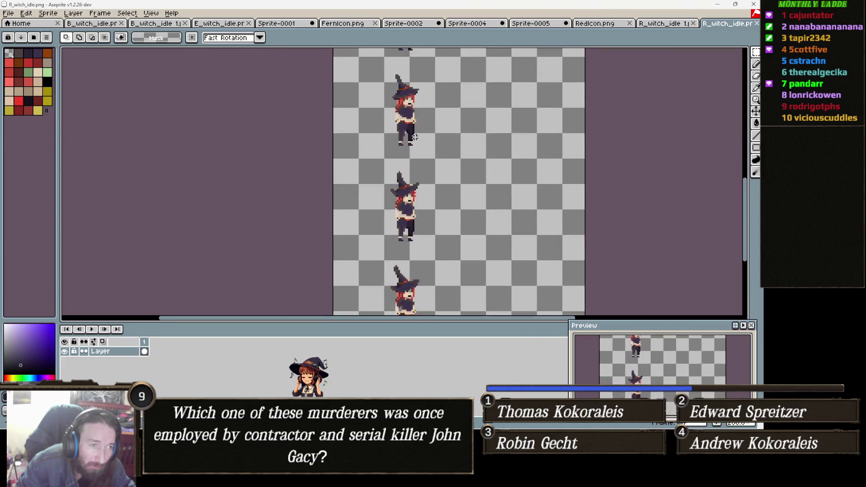
- Zoom and pan the R_witch_idle 1 sheet to frame a single witch pose
left_click(675, 25)
scroll(411, 249, "up", 3)
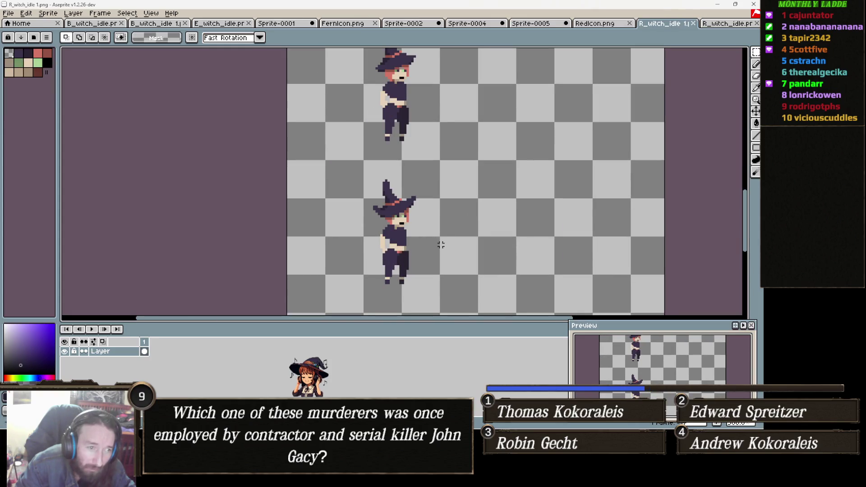
left_click_drag(441, 245, 439, 209)
scroll(413, 224, "down", 2)
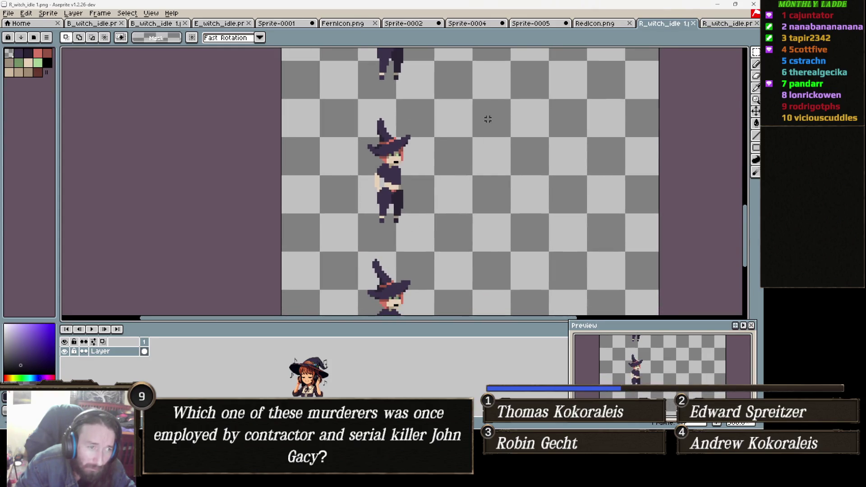
scroll(359, 283, "up", 1)
scroll(410, 150, "up", 2)
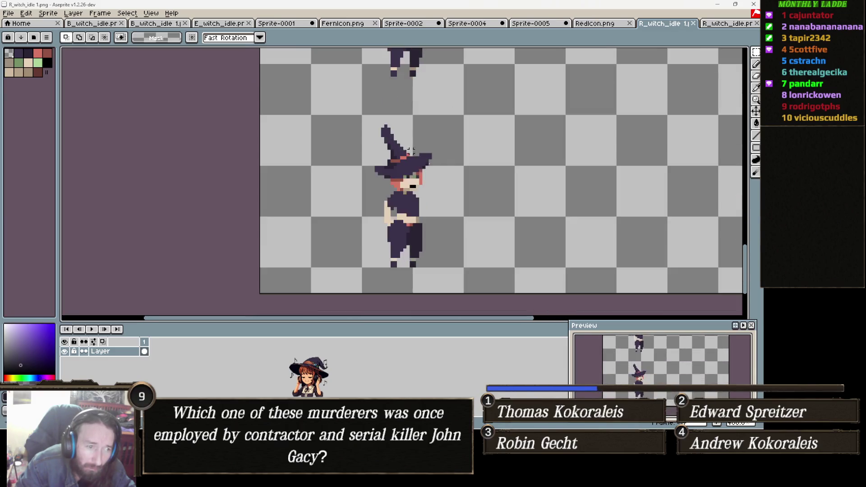
scroll(446, 228, "down", 1)
scroll(451, 243, "up", 1)
scroll(432, 247, "up", 1)
left_click_drag(429, 245, 444, 272)
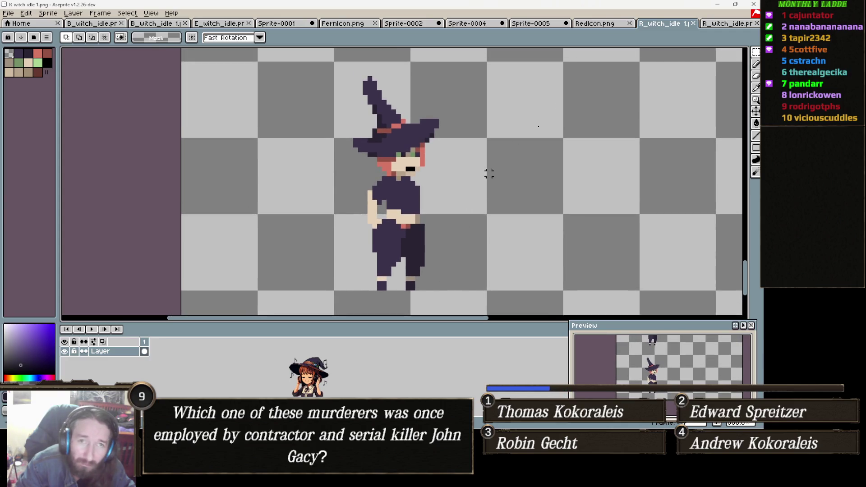
- Enlarge and centre the R_witch_idle sprite, then return to R_witch_idle 1 with Ctrl+Shift+Tab
left_click(722, 24)
scroll(463, 161, "up", 3)
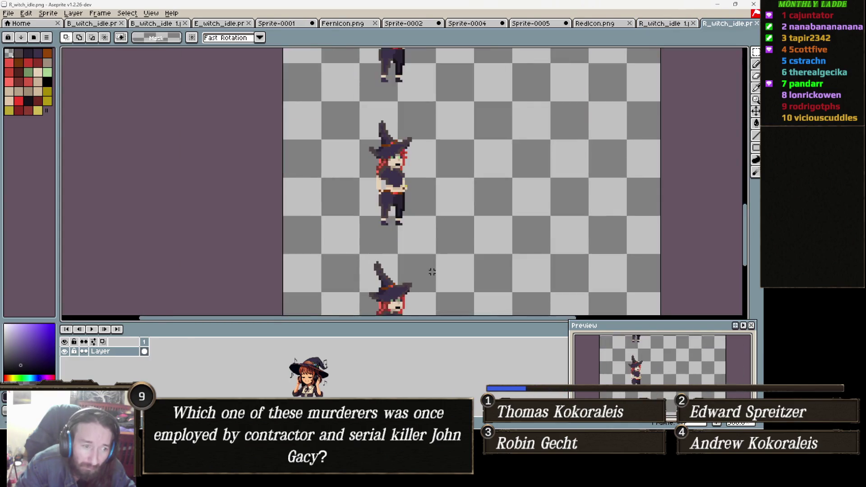
scroll(418, 271, "up", 1)
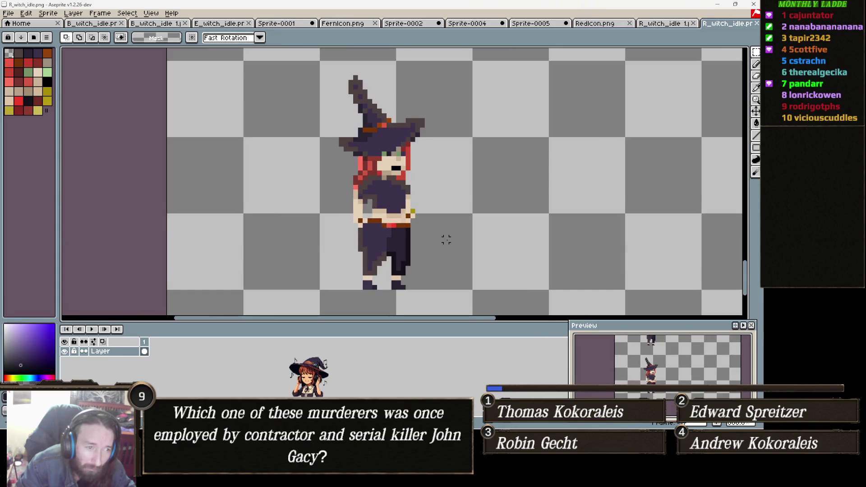
scroll(451, 244, "up", 1)
left_click_drag(453, 247, 467, 254)
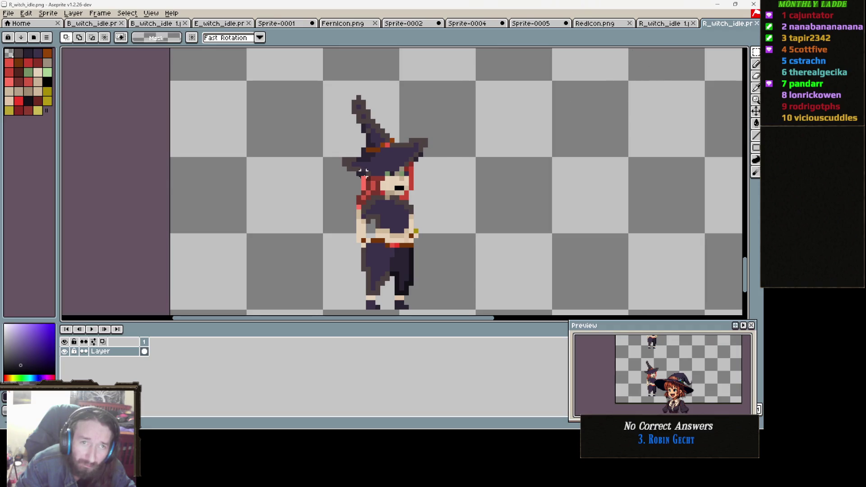
key("ctrl+shift+Tab")
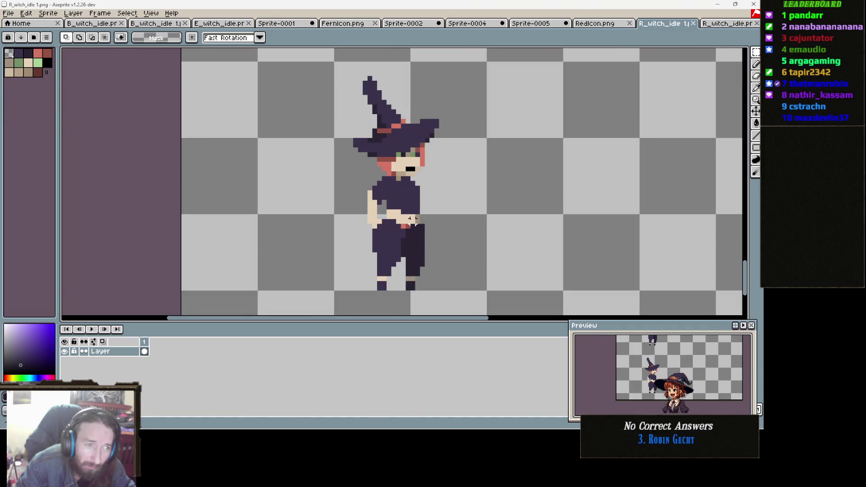
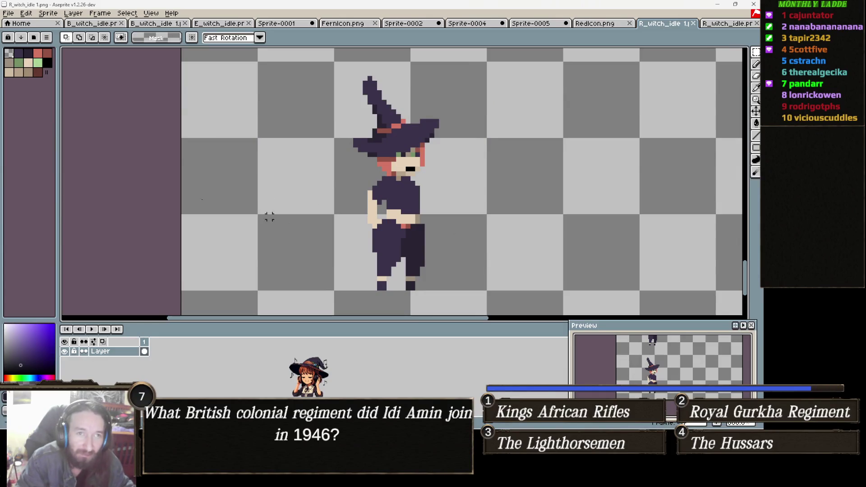
- Marquee-select the witch figure on the canvas
scroll(162, 294, "down", 2)
scroll(221, 187, "up", 1)
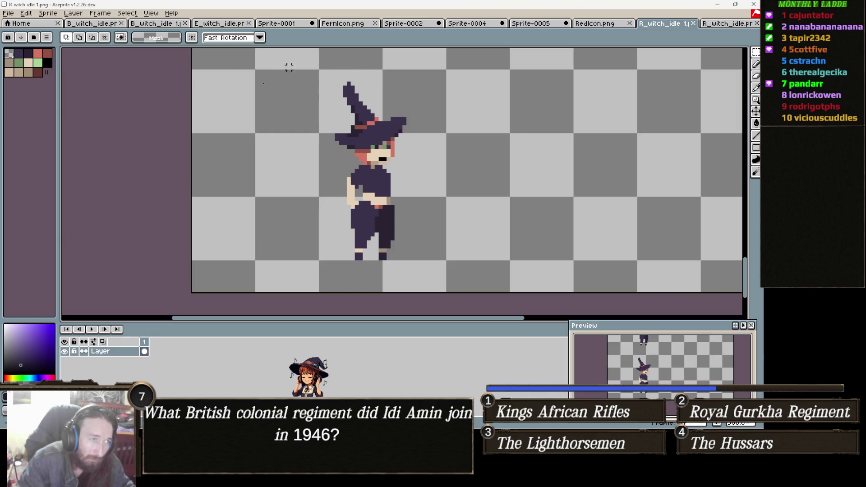
mouse_move(256, 71)
left_mouse_down()
mouse_move(357, 193)
mouse_move(429, 251)
mouse_move(436, 277)
mouse_move(447, 261)
left_mouse_up()
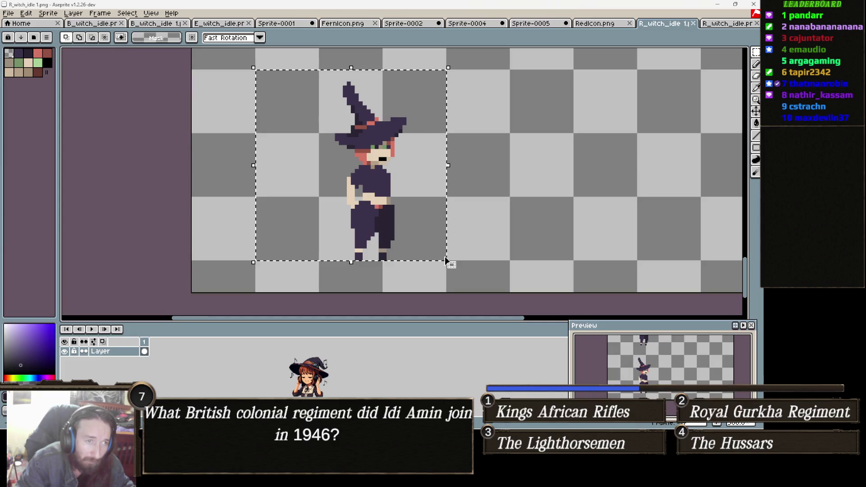
- Create a new 48x48 transparent sprite and paste the witch into it
left_click(8, 13)
left_click(18, 25)
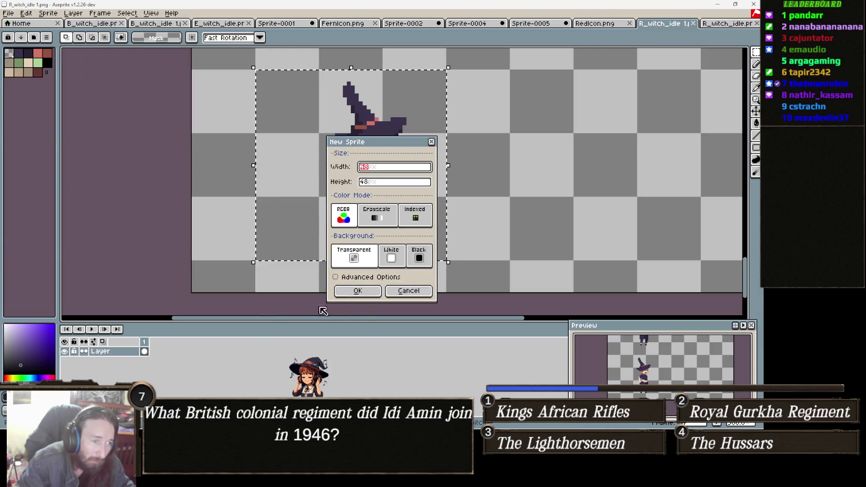
left_click(357, 291)
key("ctrl+v")
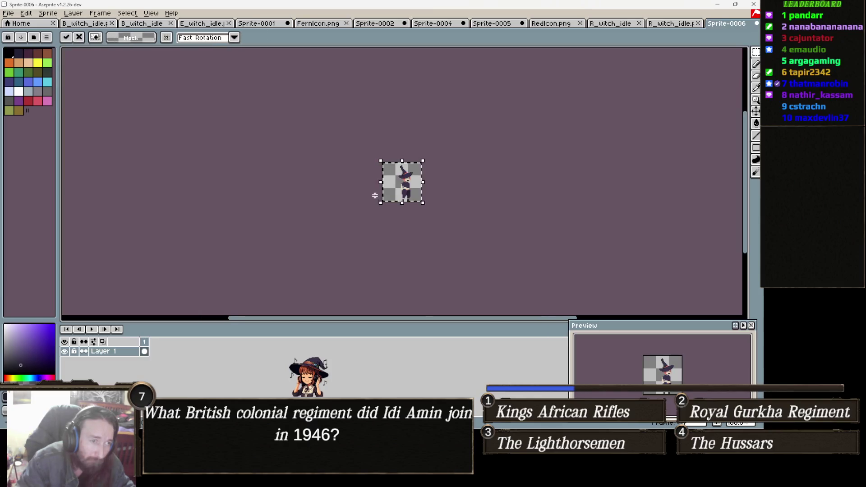
scroll(375, 194, "up", 4)
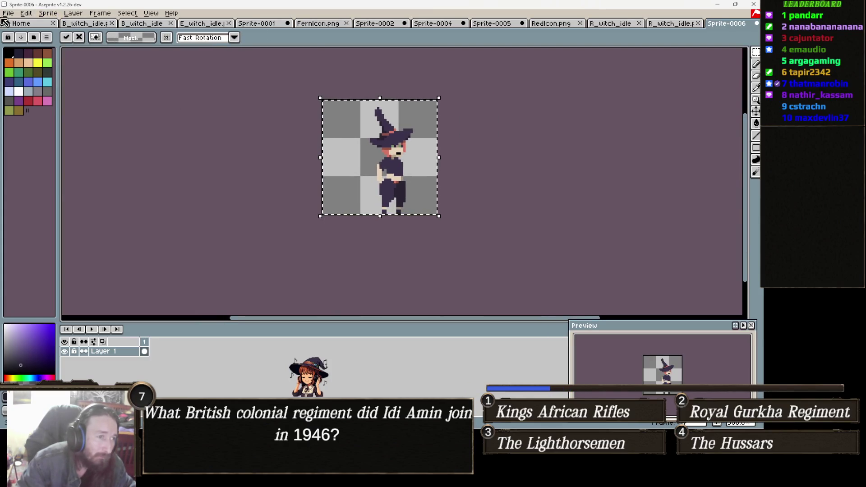
- Enlarge the sprite to 256×256 in Sprite Size, entering 128
left_click(48, 13)
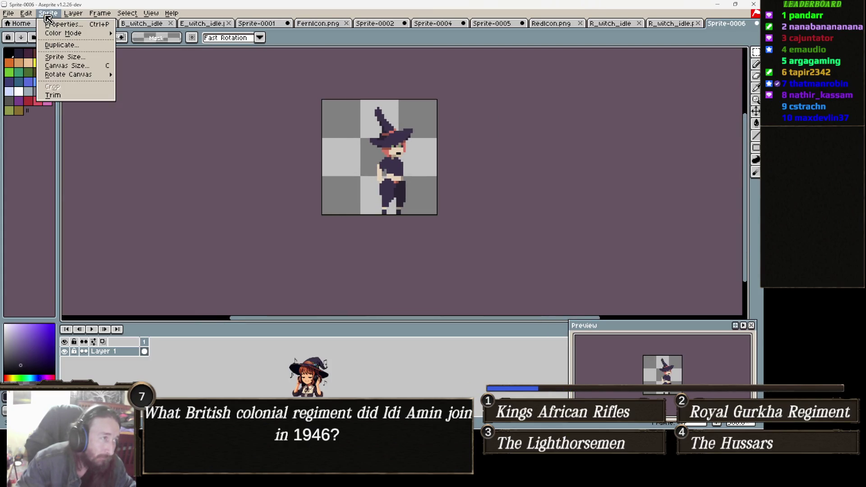
left_click(86, 57)
type("128")
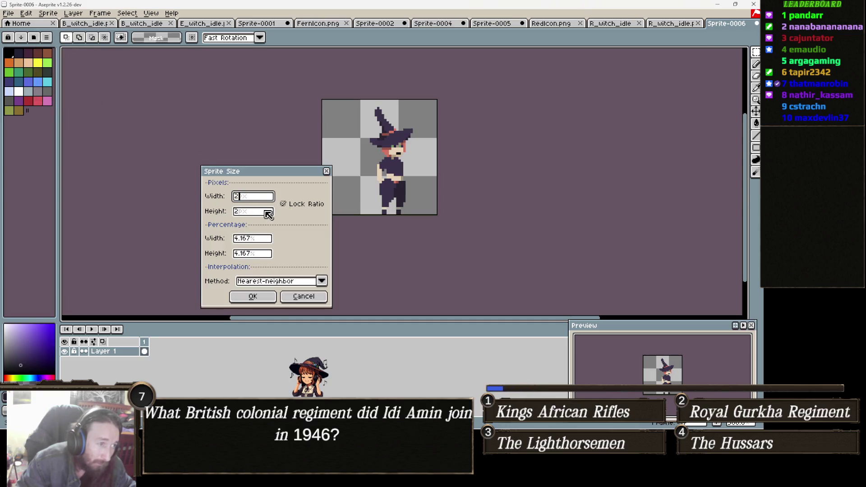
left_click(257, 296)
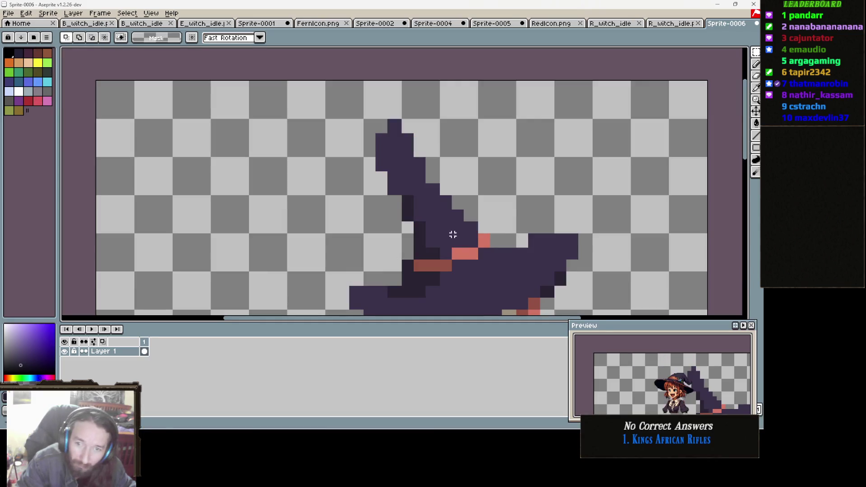
scroll(453, 234, "down", 5)
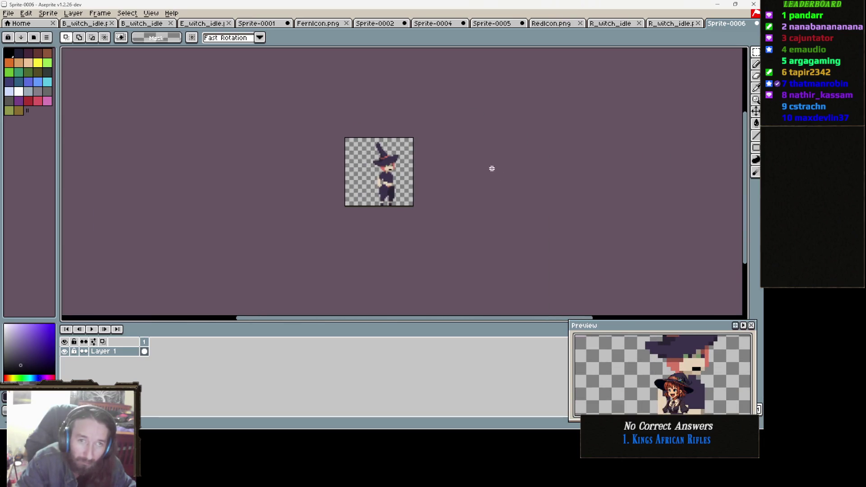
key("ctrl+alt+c")
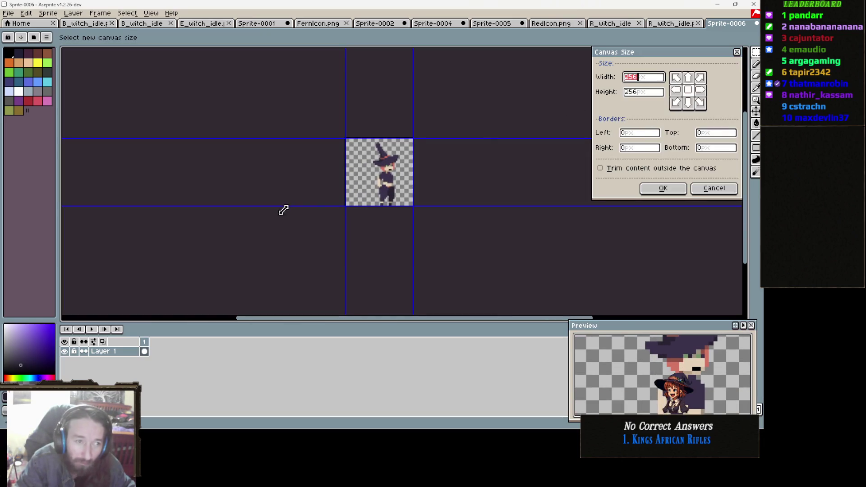
- Widen Sprite-0006's canvas to 512 px, leaving empty transparent space right of the witch
mouse_move(419, 174)
left_mouse_down()
mouse_move(521, 179)
mouse_move(483, 175)
left_mouse_up()
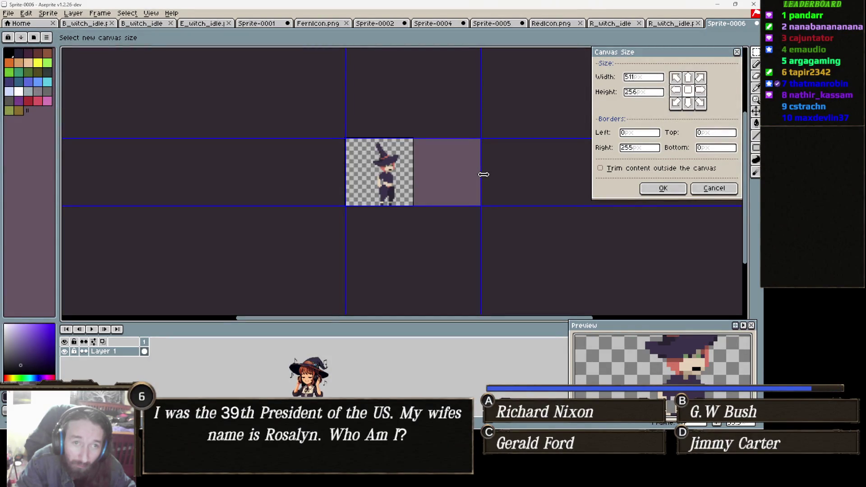
left_click(661, 188)
scroll(430, 193, "up", 3)
scroll(428, 203, "up", 3)
key("ctrl+alt+c")
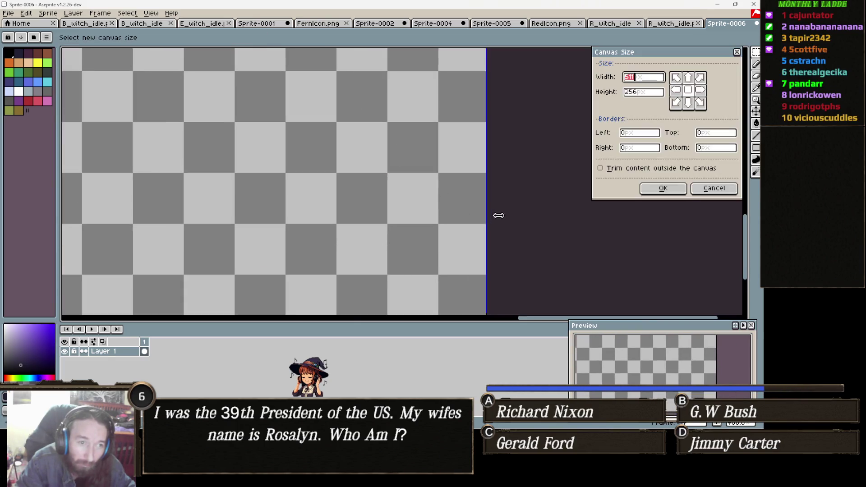
left_click_drag(488, 222, 491, 222)
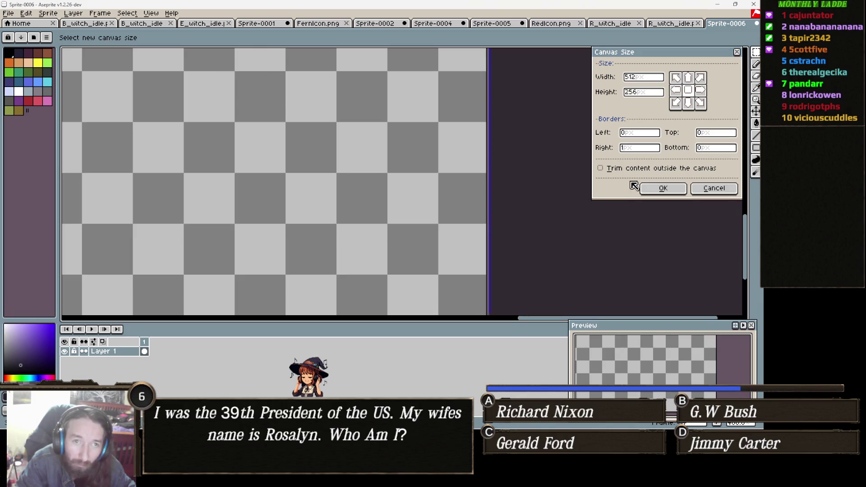
left_click(665, 190)
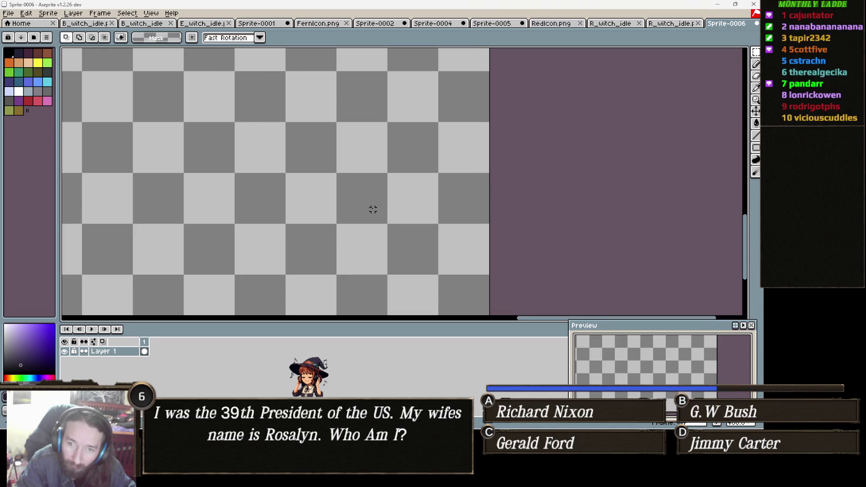
scroll(372, 209, "down", 3)
left_click_drag(418, 207, 442, 213)
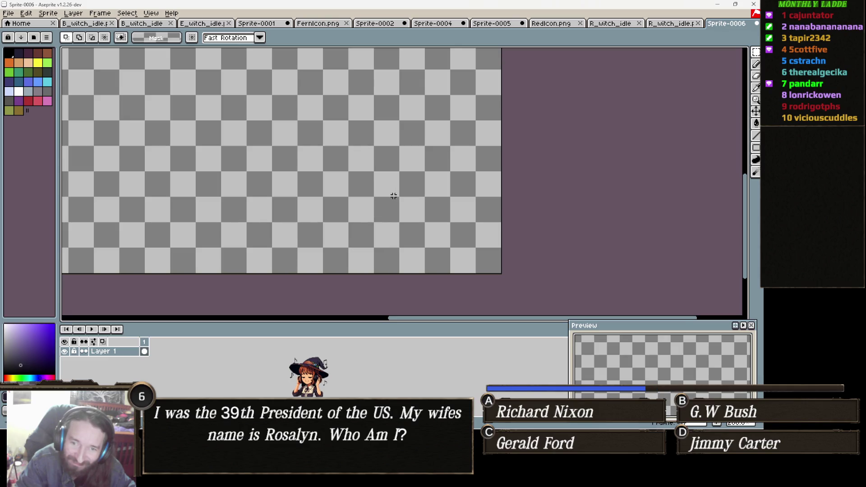
scroll(477, 240, "down", 2)
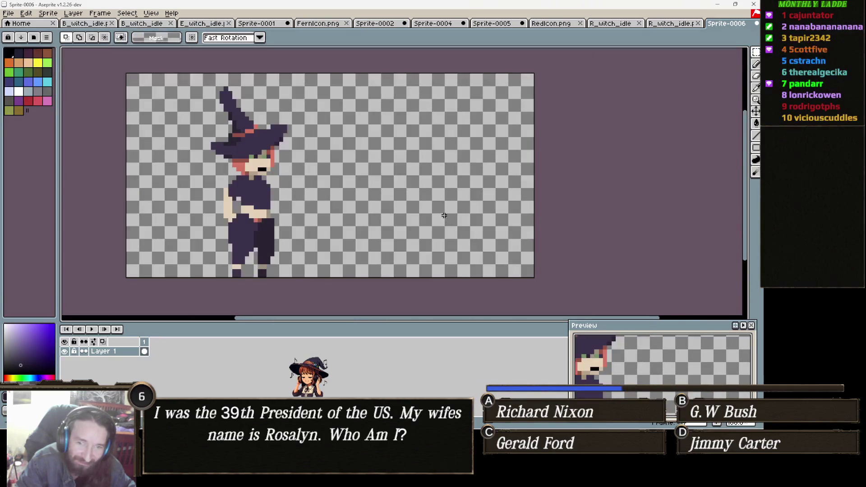
left_click_drag(443, 216, 411, 219)
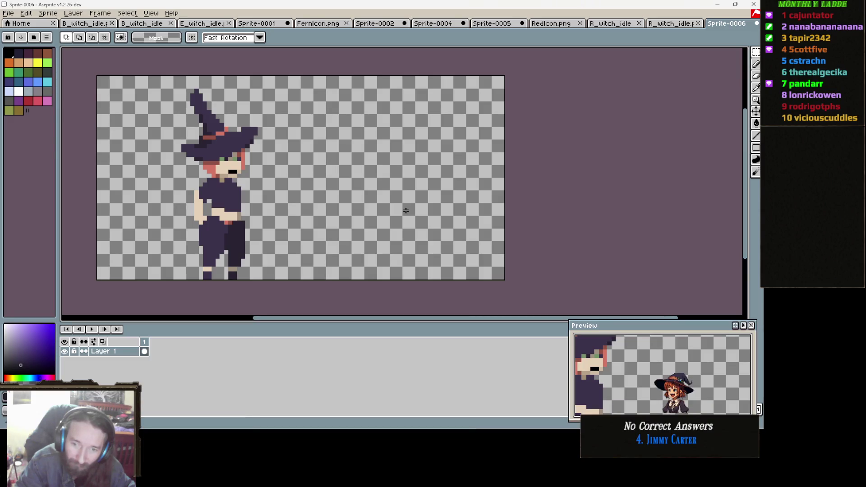
scroll(406, 210, "down", 1)
- Go back to the Witches Pack folder in File Explorer and open RedIcon.png in Aseprite
mouse_move(246, 421)
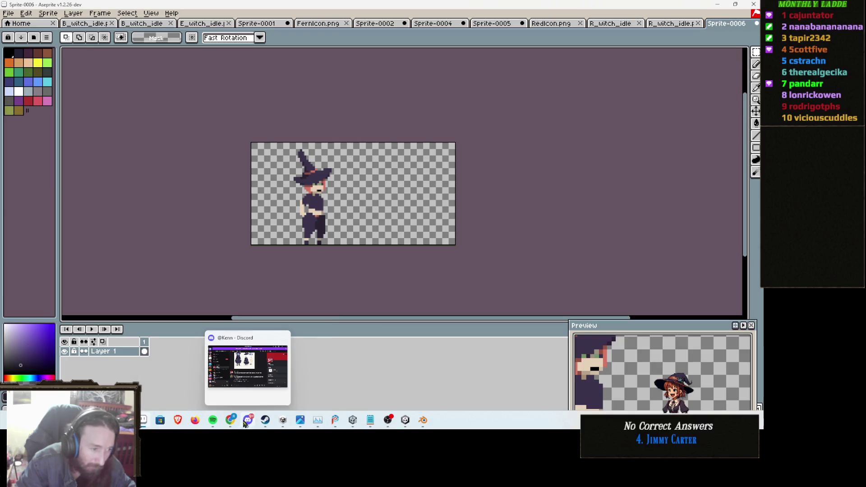
mouse_move(143, 421)
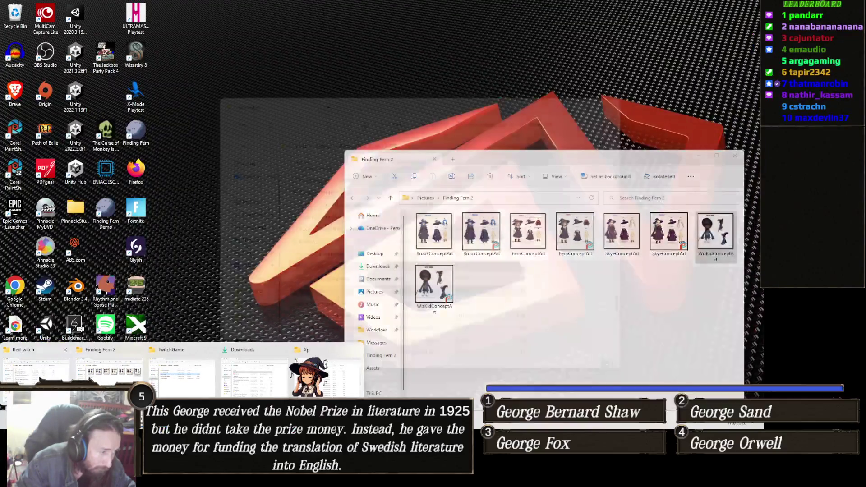
left_click(36, 372)
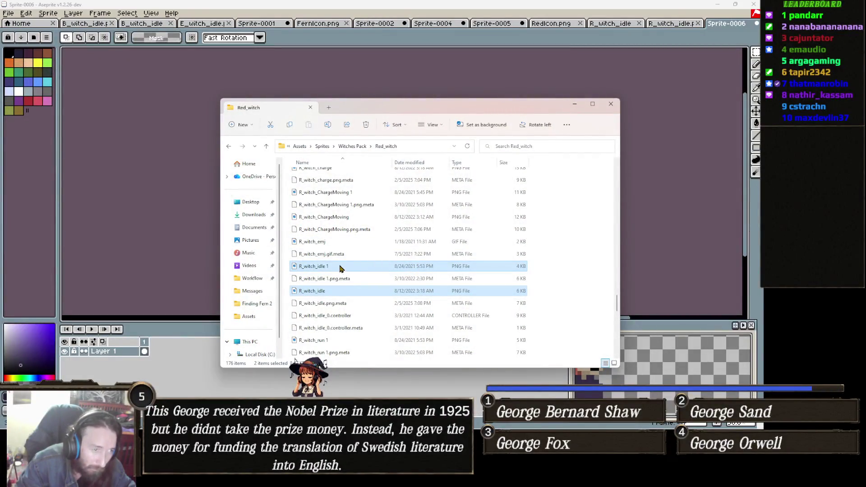
scroll(340, 268, "up", 10)
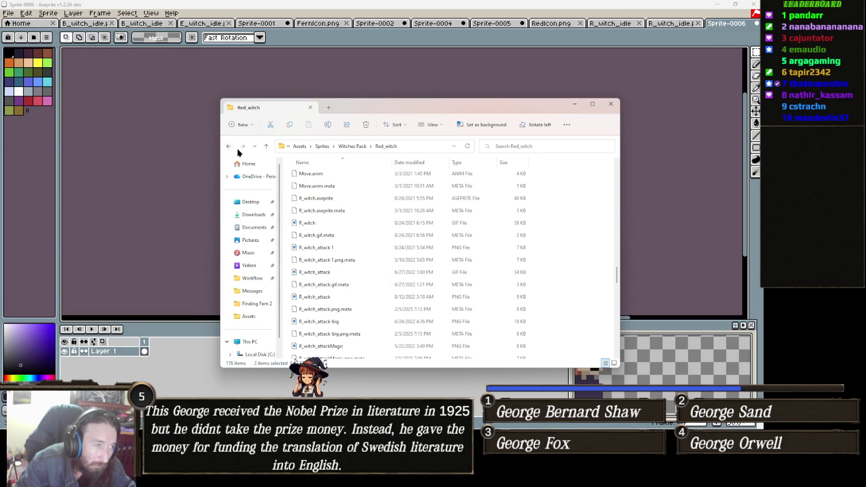
left_click(229, 147)
scroll(454, 260, "down", 5)
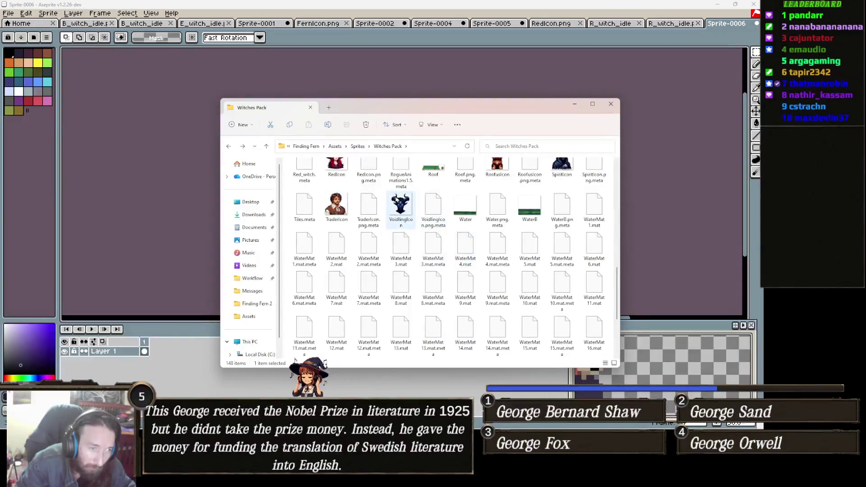
scroll(409, 206, "up", 2)
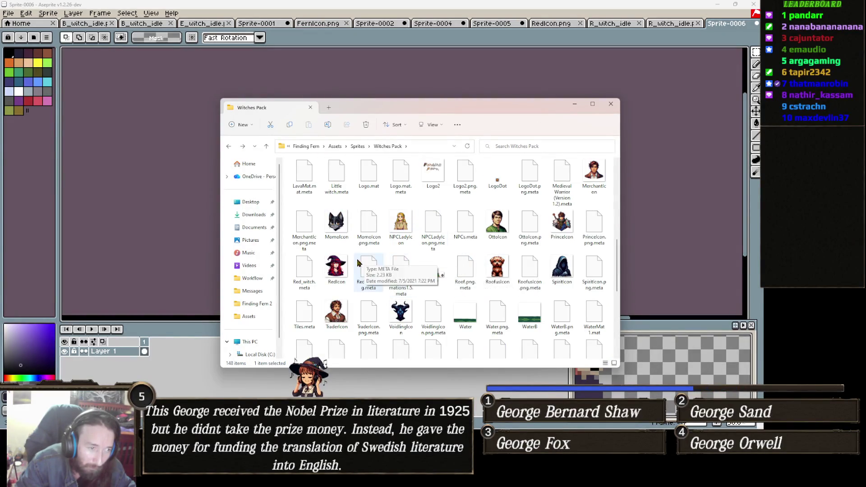
left_click(338, 267)
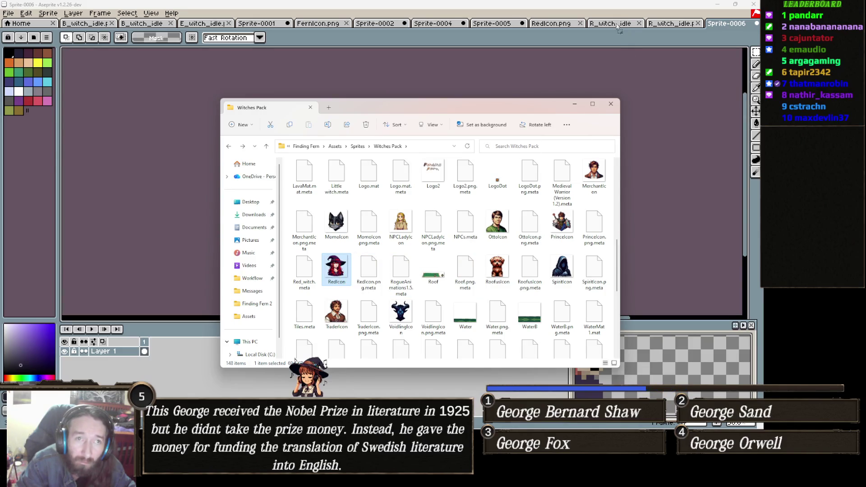
left_click(551, 23)
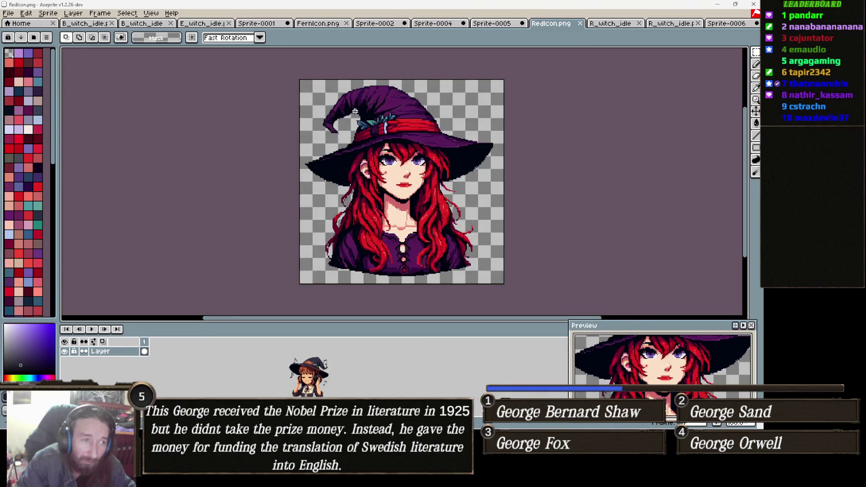
- Close the RedIcon.png and R_witch_idle 1.png tabs and return to Sprite-0006
key("ctrl+v")
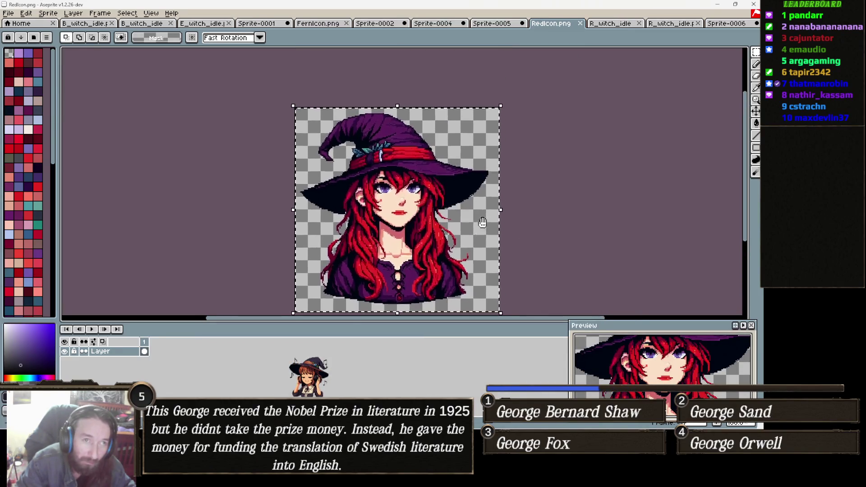
left_click(581, 24)
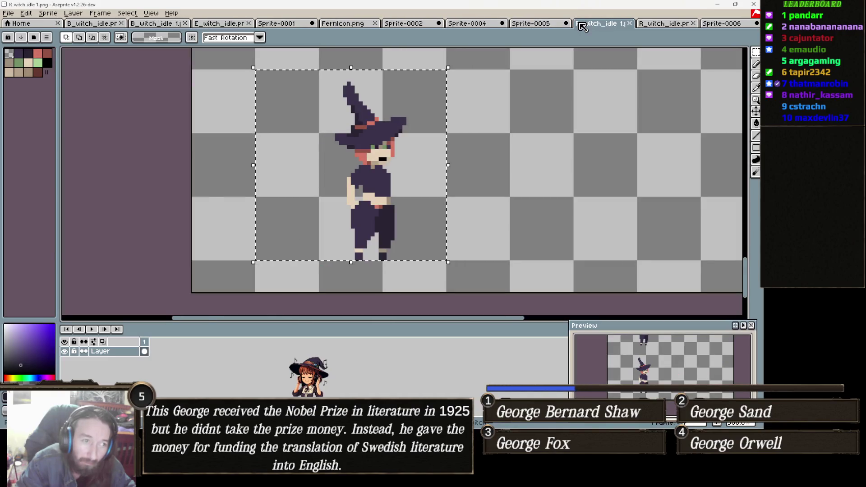
left_click(630, 24)
left_click(646, 25)
- Paste the red-haired witch portrait into the canvas's empty right half and select all
key("ctrl+v")
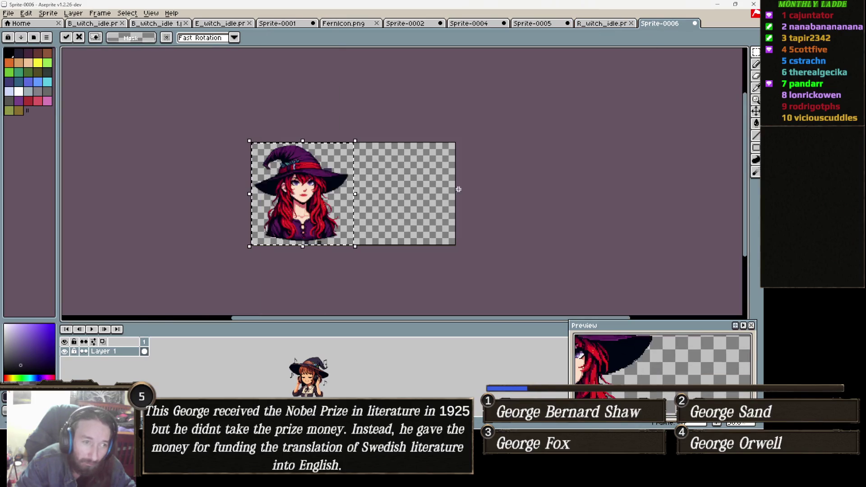
left_click_drag(308, 200, 412, 204)
left_click(333, 166)
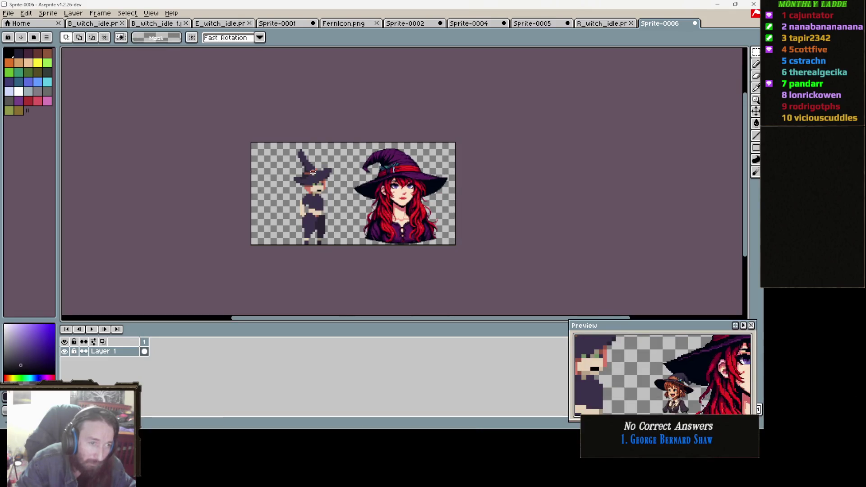
key("ctrl+a")
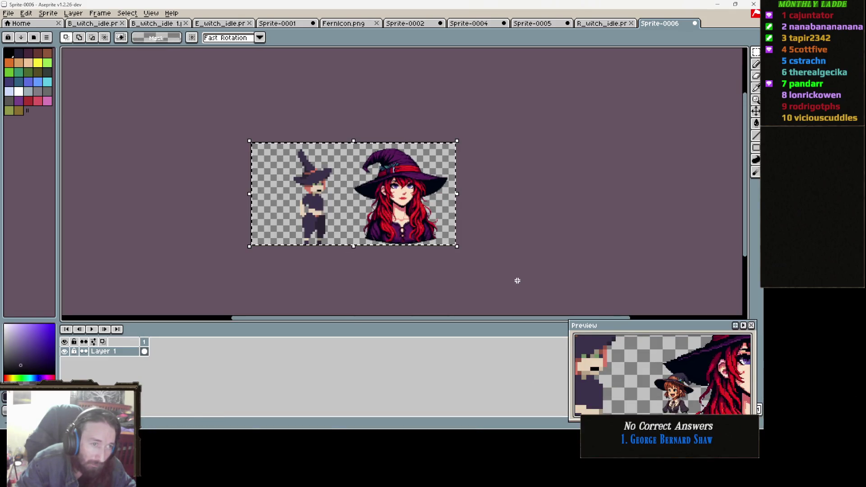
mouse_move(387, 425)
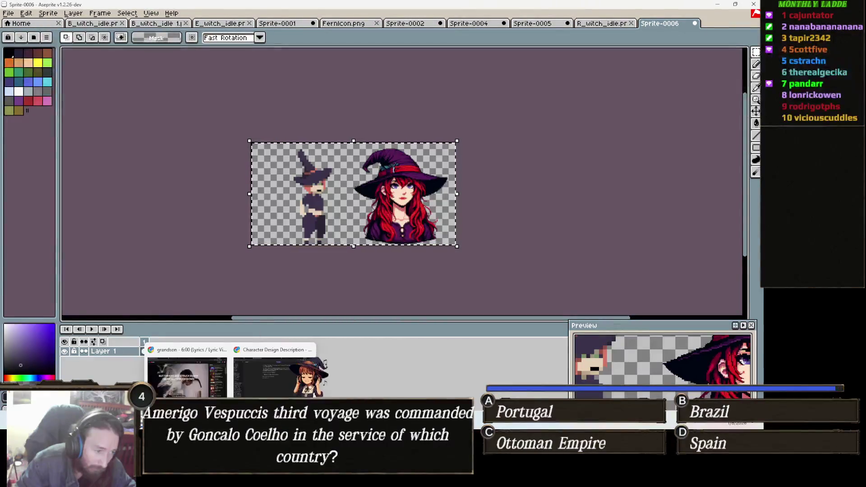
- Bring up the Character Design Description chat in ChatGPT and read through its replies
left_click(277, 374)
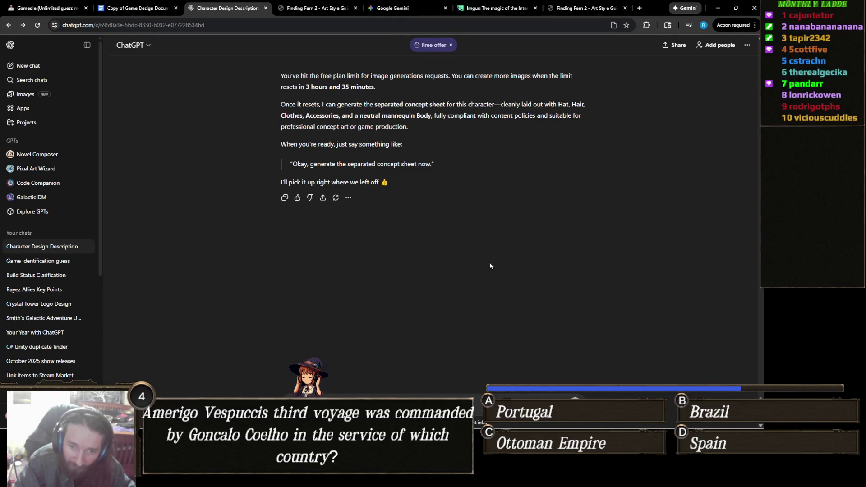
scroll(426, 233, "up", 3)
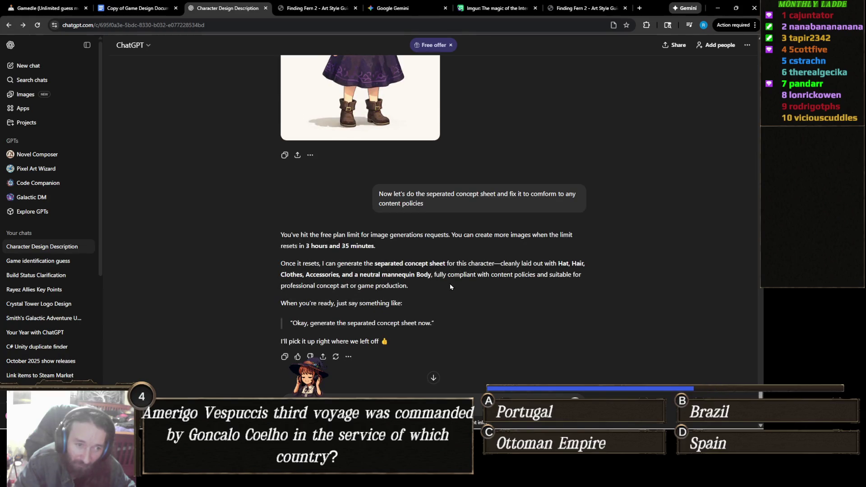
mouse_move(416, 284)
left_mouse_down()
mouse_move(374, 277)
mouse_move(436, 294)
left_mouse_up()
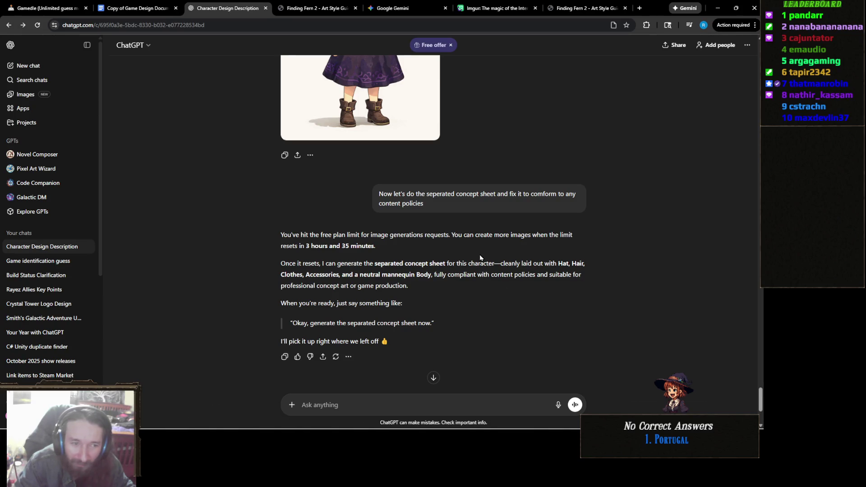
scroll(465, 275, "up", 3)
scroll(450, 292, "down", 4)
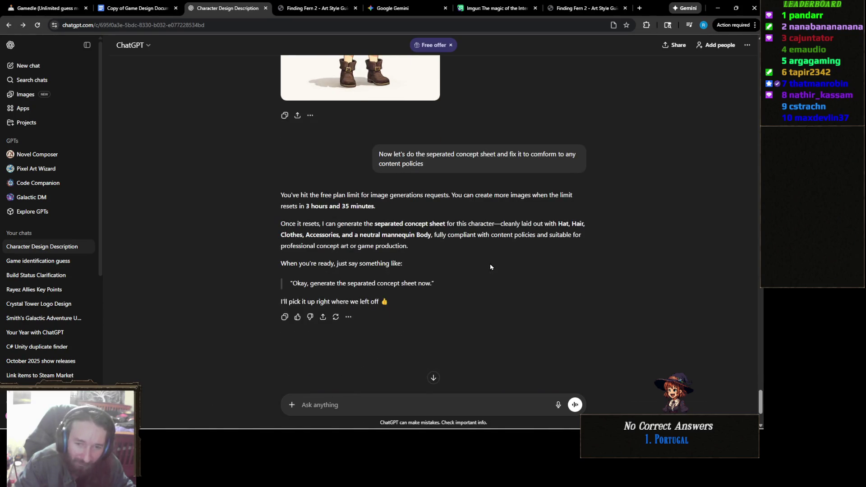
scroll(491, 264, "down", 5)
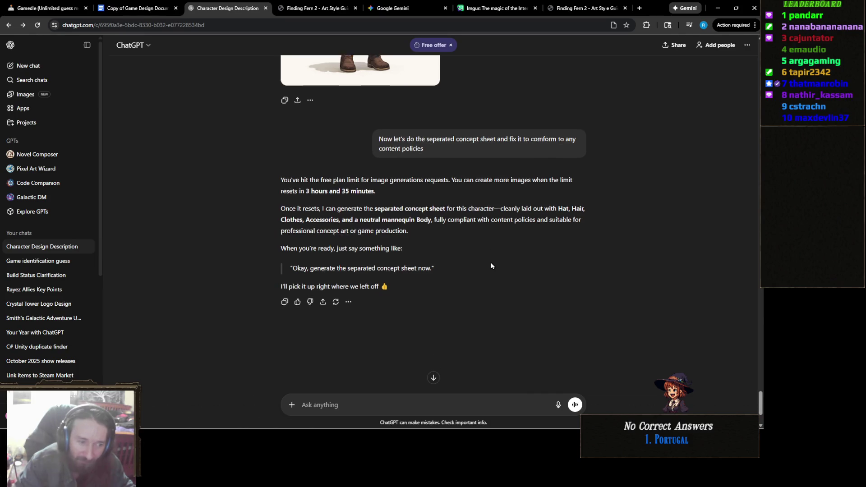
scroll(486, 267, "up", 3)
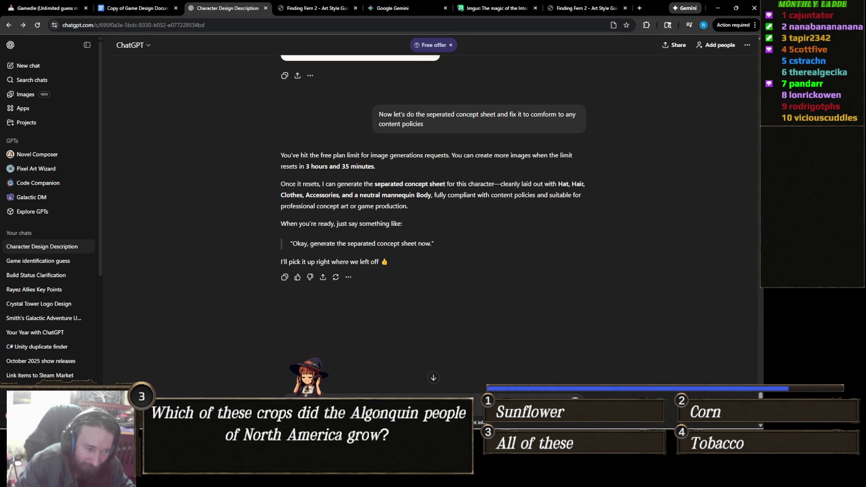
- Try attaching the copied image to the chat and dismiss the upload error message
key("ctrl+v")
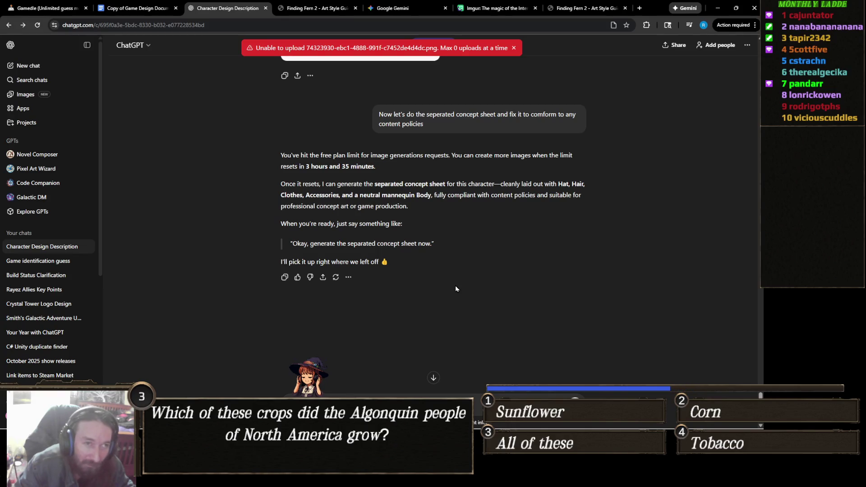
left_click(514, 48)
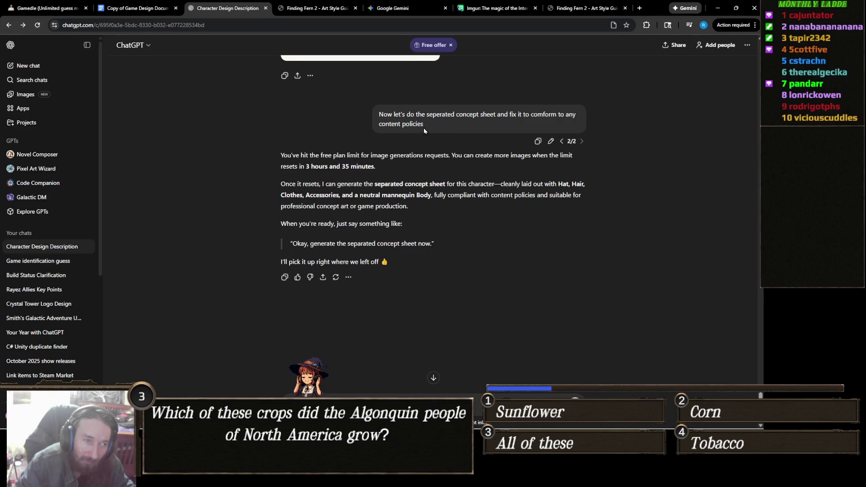
scroll(435, 145, "up", 1)
scroll(442, 162, "down", 3)
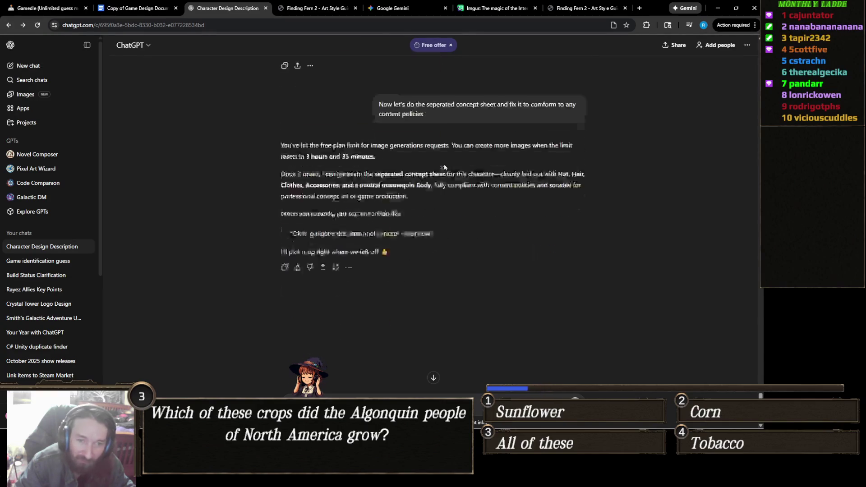
scroll(444, 167, "up", 1)
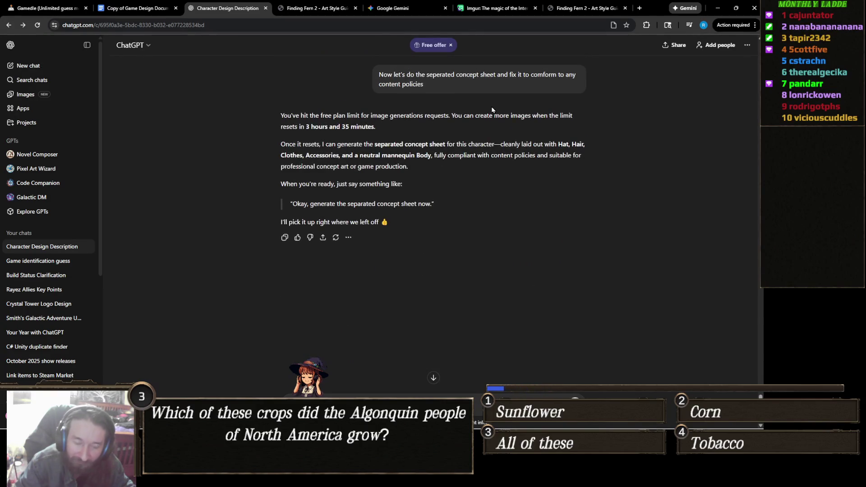
left_click(412, 13)
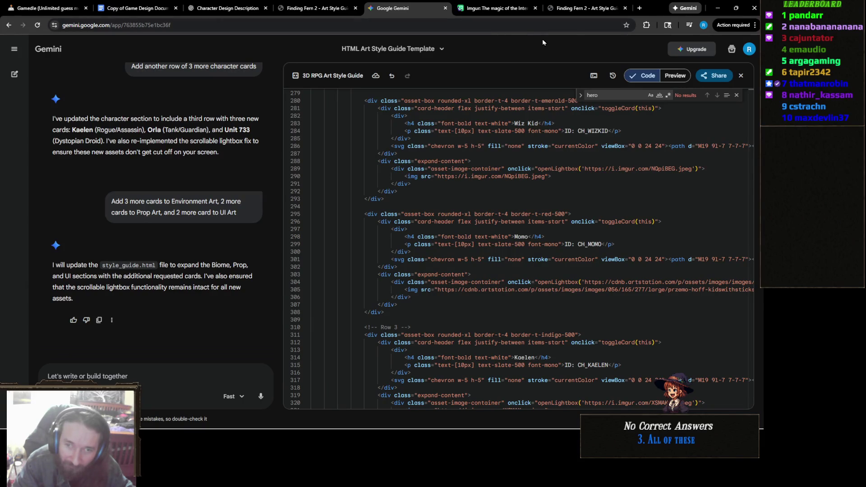
- Copy the HTML Art Style Guide Template code via Gemini's Share > Copy contents
mouse_move(60, 10)
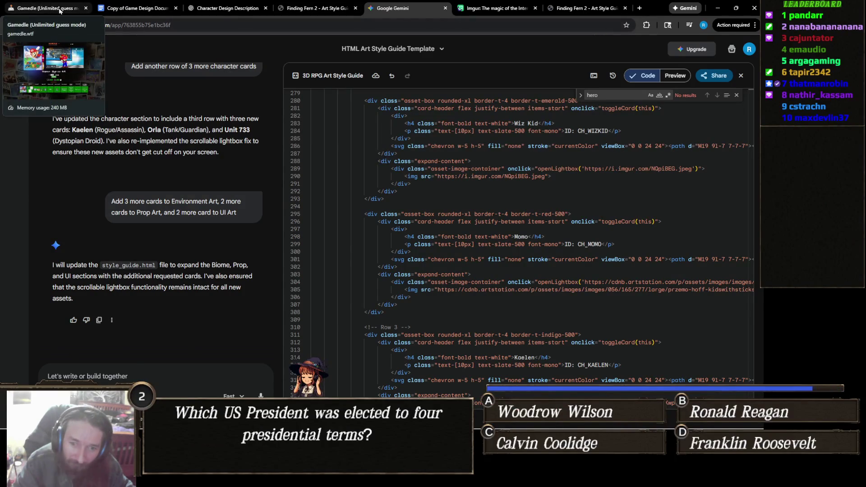
left_click(720, 78)
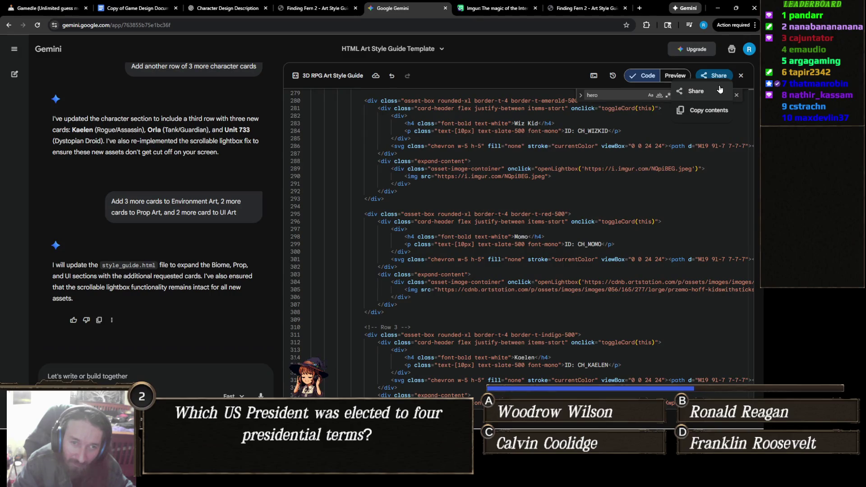
left_click(714, 110)
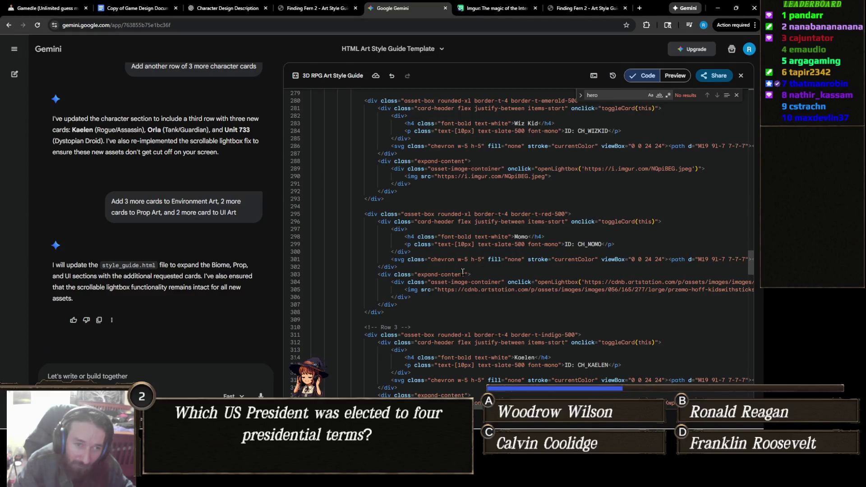
mouse_move(405, 415)
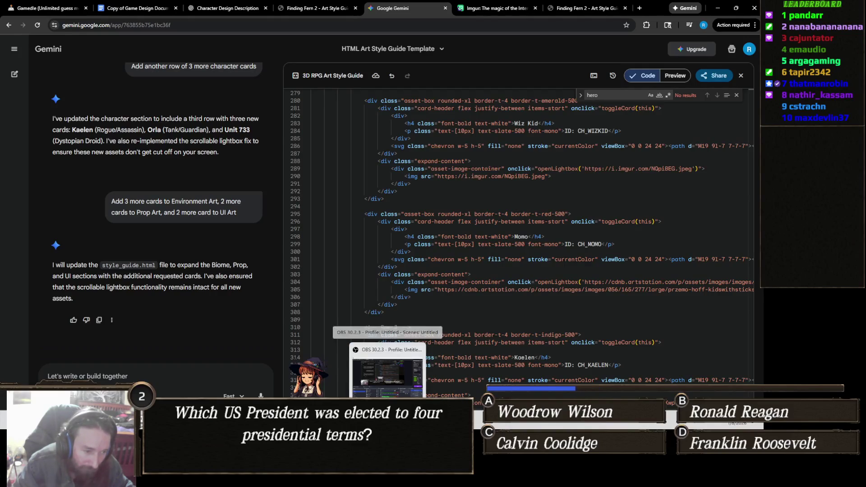
left_click(298, 420)
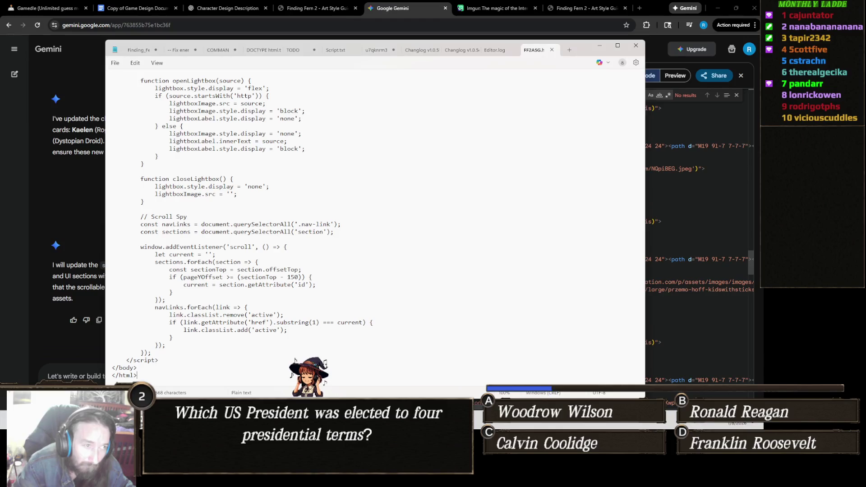
- Replace all the code in Notepad with the copied Gemini version
left_click(363, 233)
key("ctrl+a")
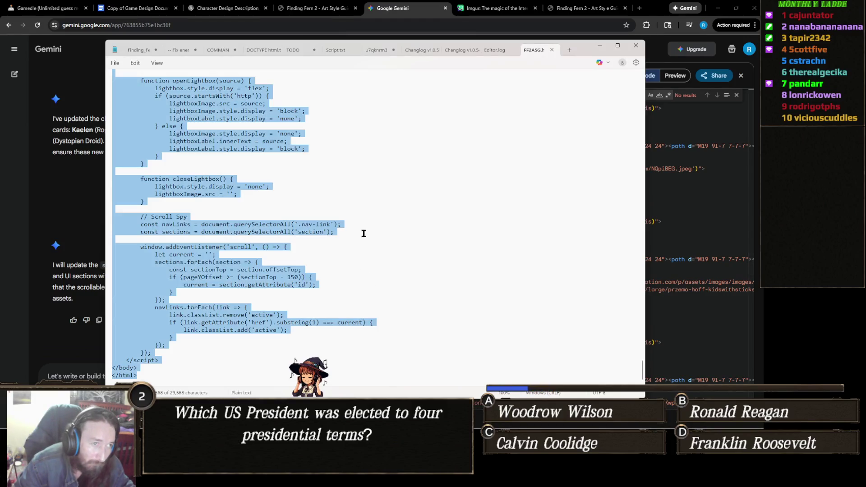
key("ctrl+v")
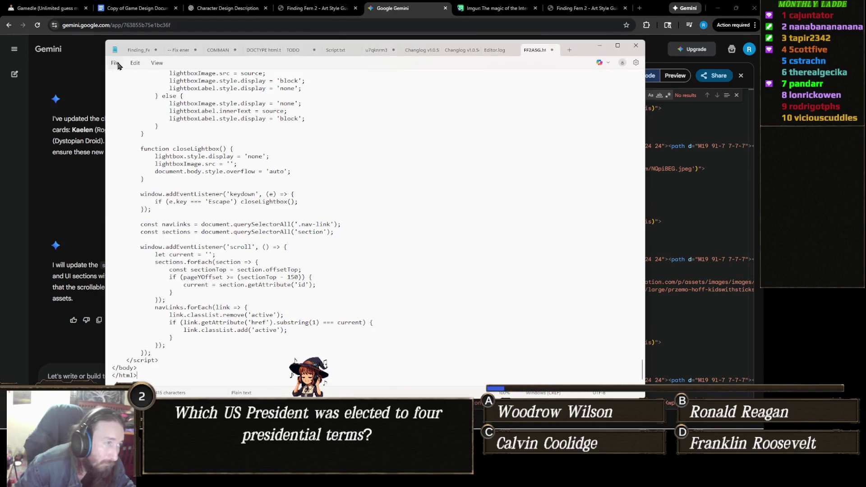
- Save the code as FF2ASG2.html with the All files type, then close Notepad
left_click(116, 64)
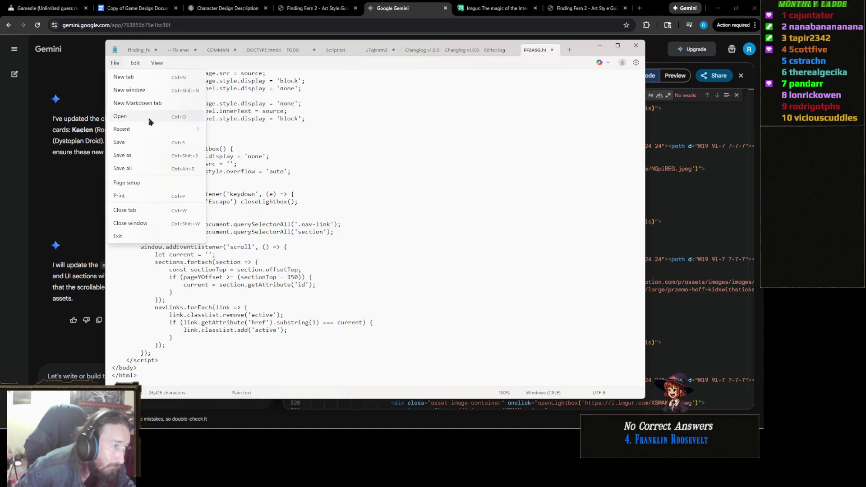
left_click(145, 155)
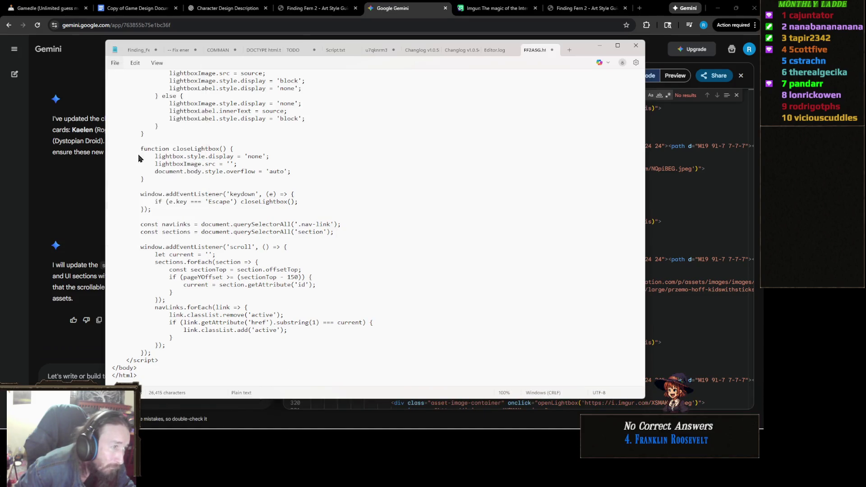
left_click(201, 214)
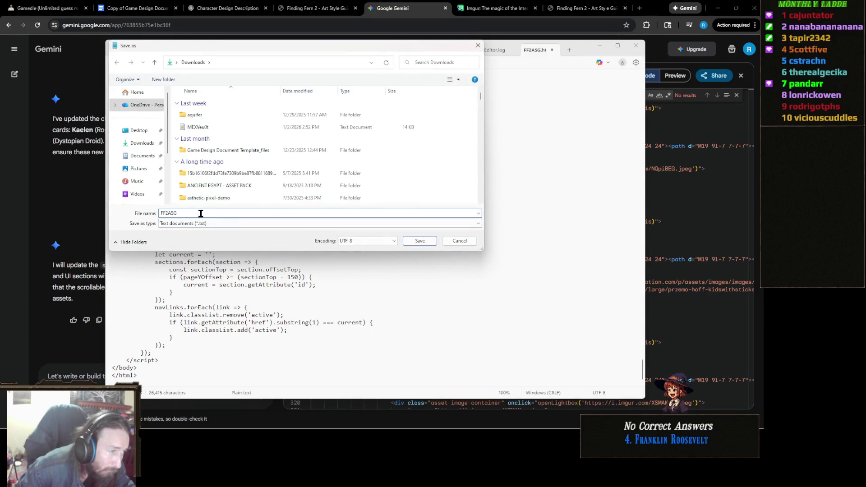
type("2")
left_click(223, 223)
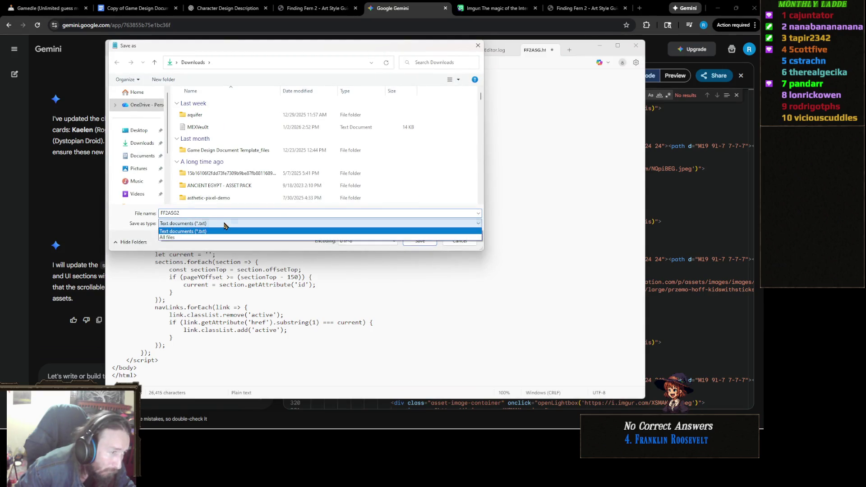
left_click(189, 232)
left_click(200, 224)
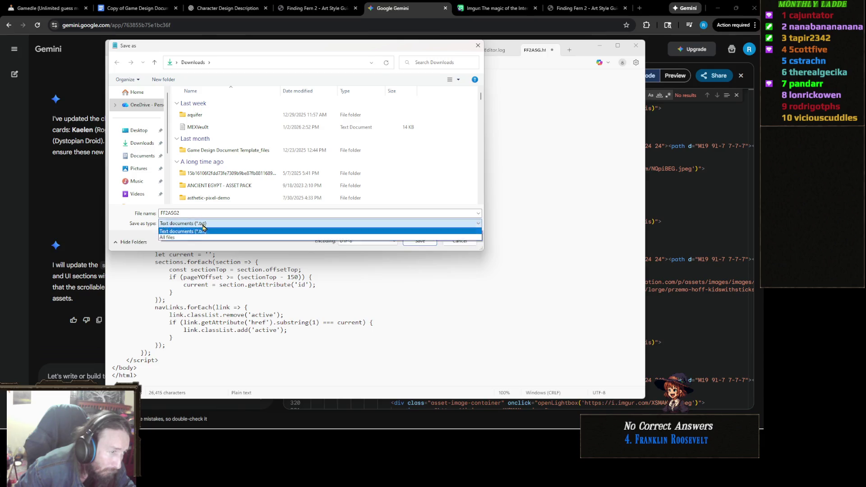
left_click(192, 232)
double_click(198, 214)
left_click(205, 212)
type(".html")
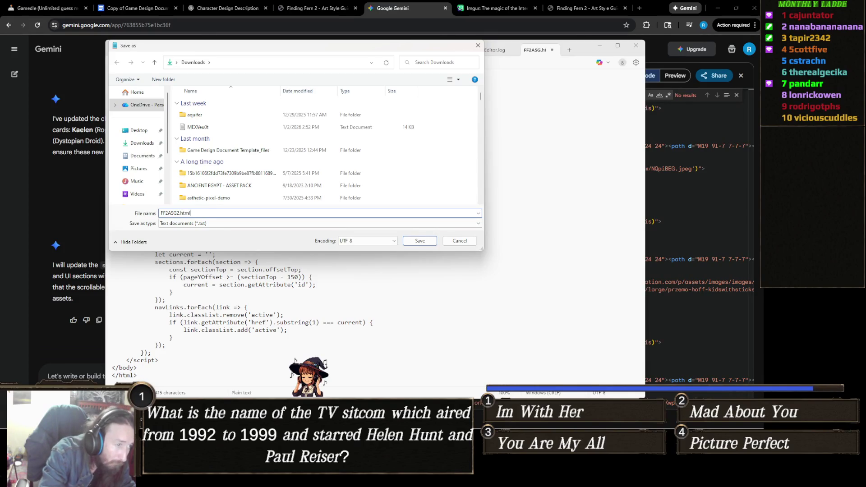
key("Return")
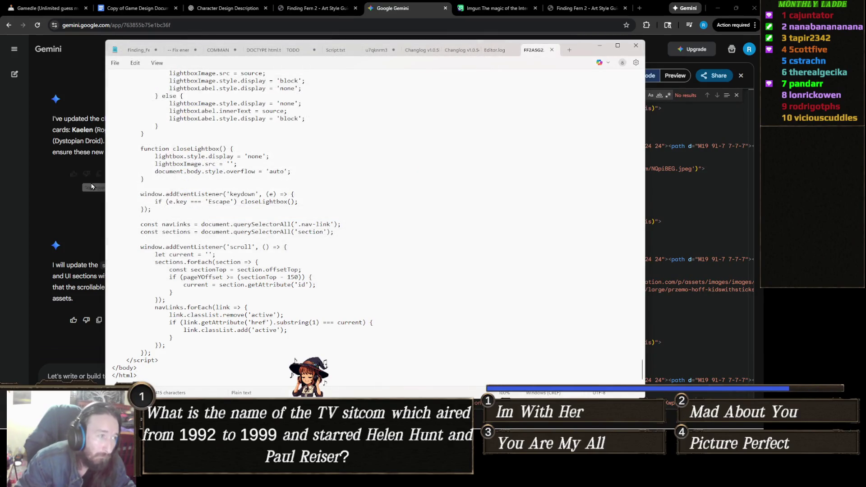
left_click(599, 45)
left_click(584, 9)
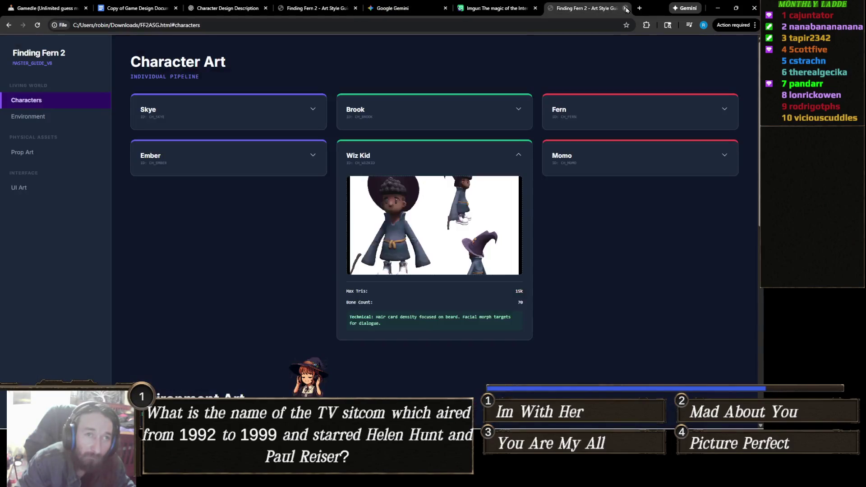
- Close the old style guide tab and drag FF2ASG2 from Downloads into Chrome
left_click(625, 8)
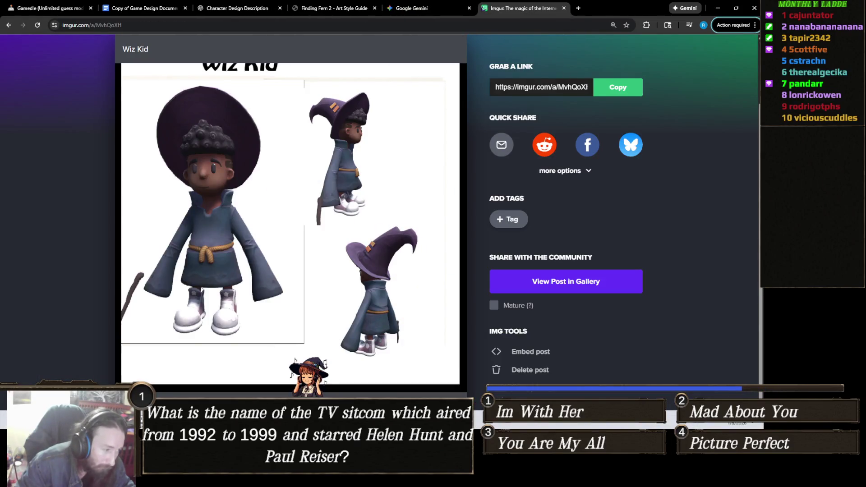
left_click(181, 414)
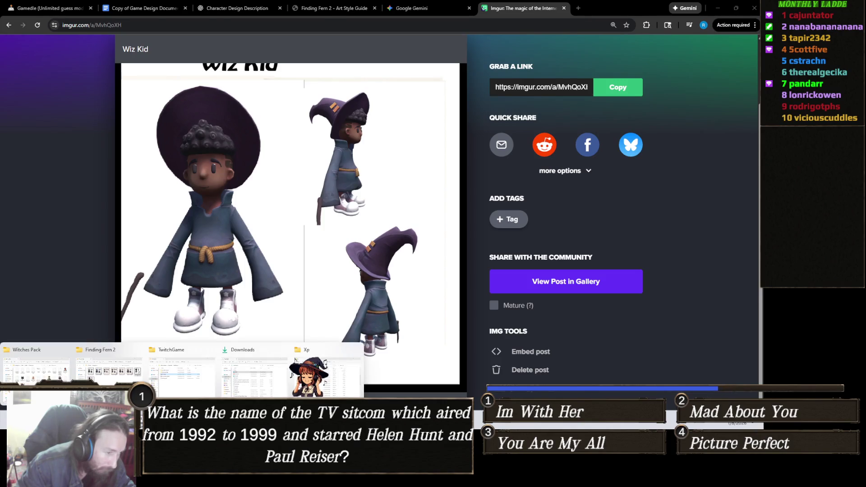
left_click(251, 367)
left_click(471, 114)
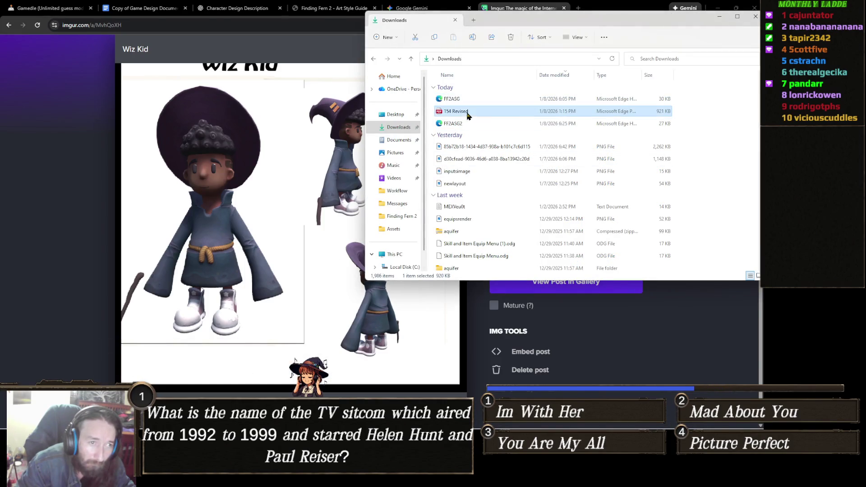
mouse_move(459, 125)
left_mouse_down()
mouse_move(343, 16)
mouse_move(348, 11)
left_mouse_up()
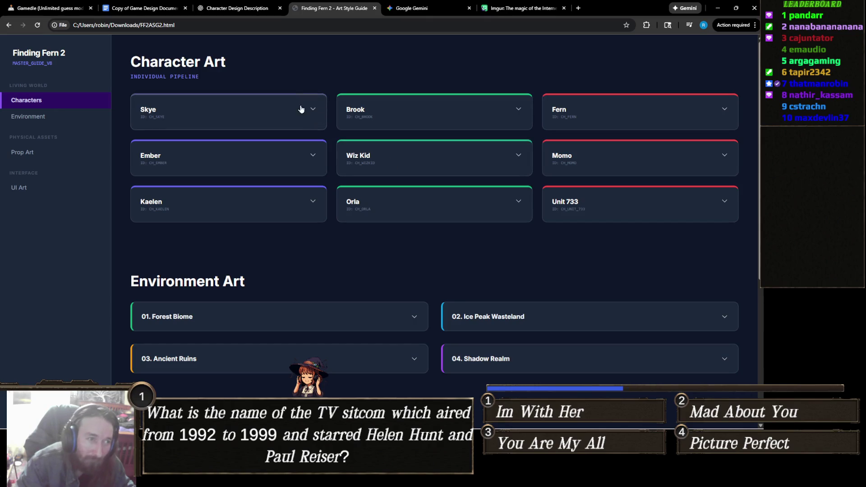
- Expand the Wiz Kid card and view its art enlarged
left_click(285, 108)
left_click(268, 121)
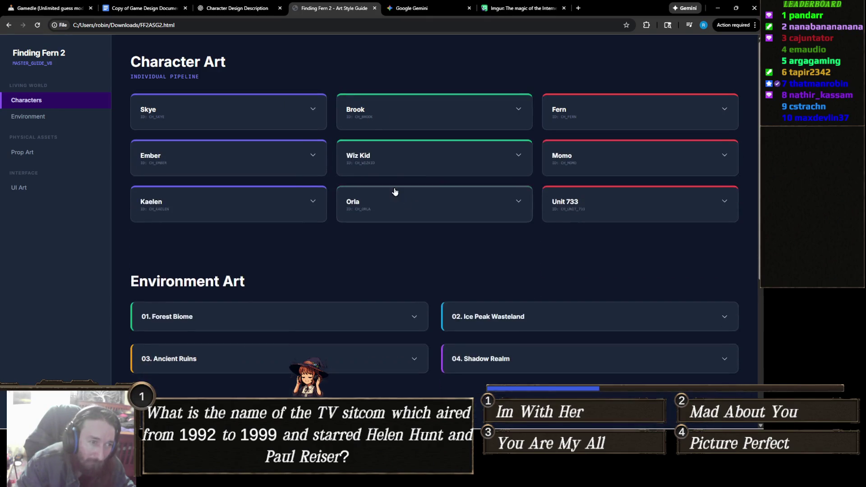
left_click(397, 153)
left_click(478, 235)
scroll(524, 244, "down", 3)
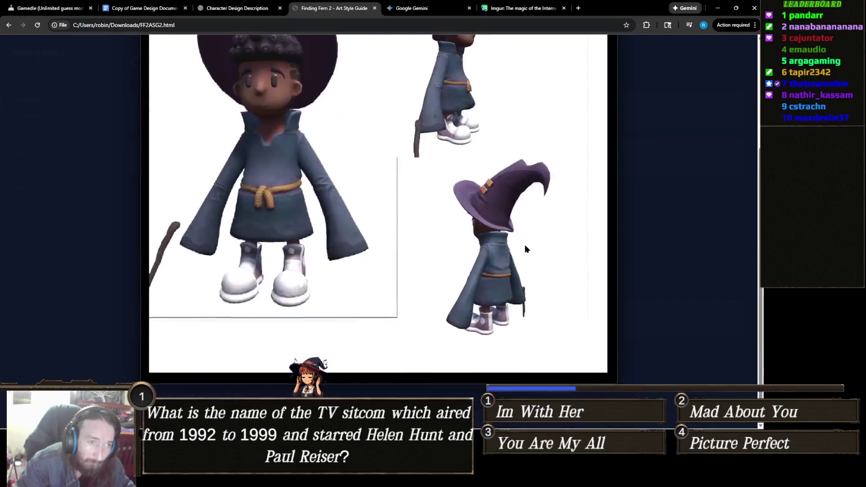
scroll(524, 245, "up", 4)
left_click(678, 196)
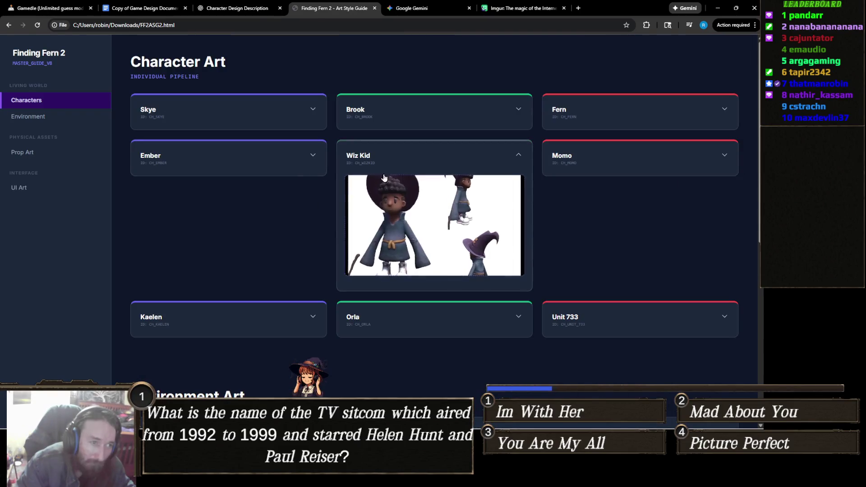
- View the Skye character sheet enlarged, then collapse the Skye card
left_click(299, 160)
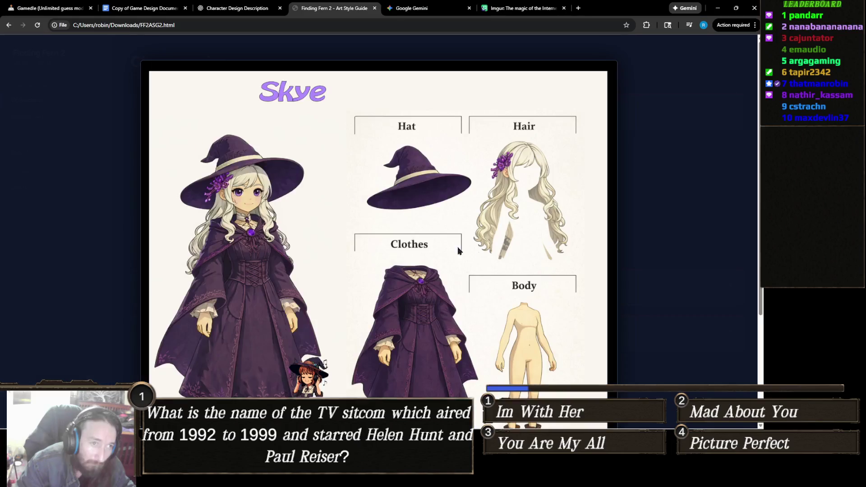
scroll(519, 245, "down", 3)
scroll(573, 261, "up", 3)
scroll(582, 259, "down", 2)
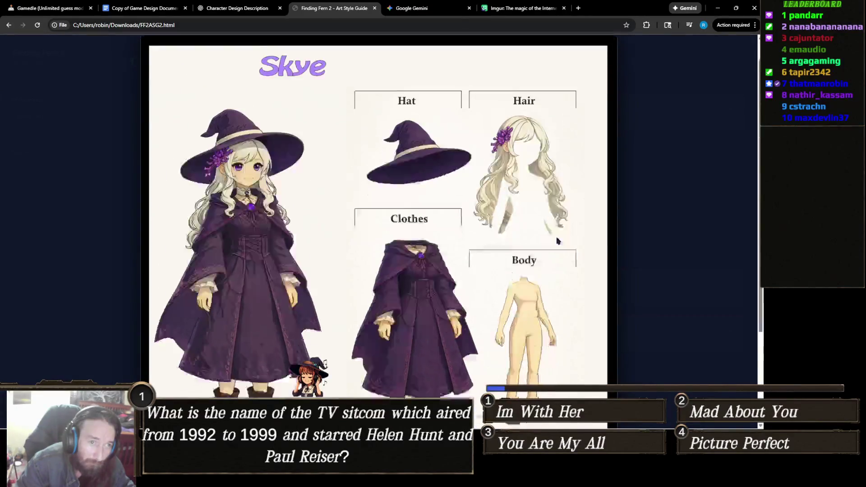
left_click(655, 188)
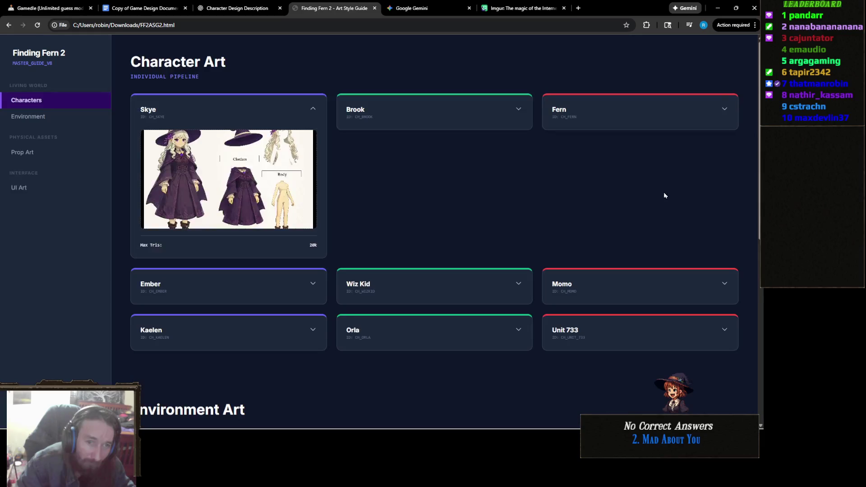
left_click(306, 110)
- Expand the Fern card and view Fern's character sheet enlarged
left_click(567, 110)
left_click(602, 159)
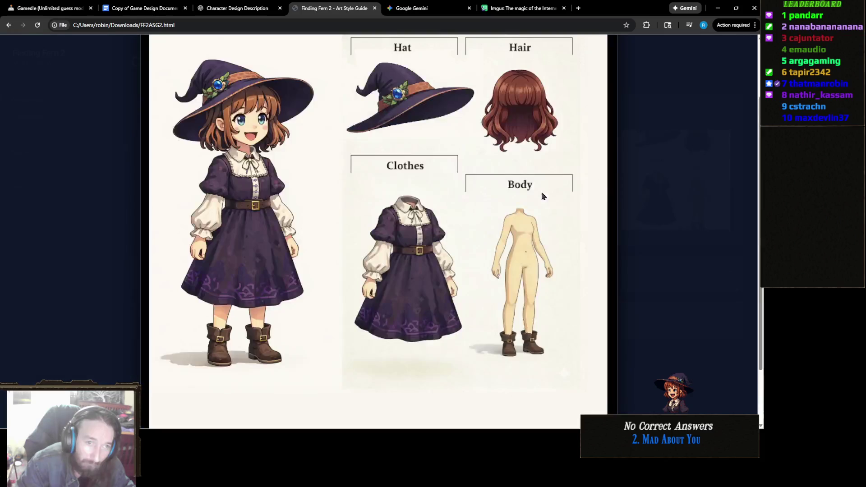
scroll(550, 204, "up", 2)
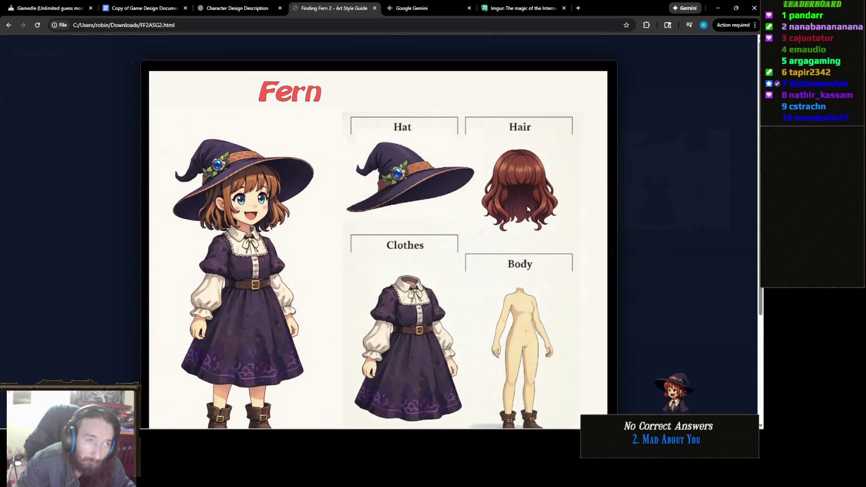
scroll(529, 204, "down", 3)
scroll(530, 201, "up", 3)
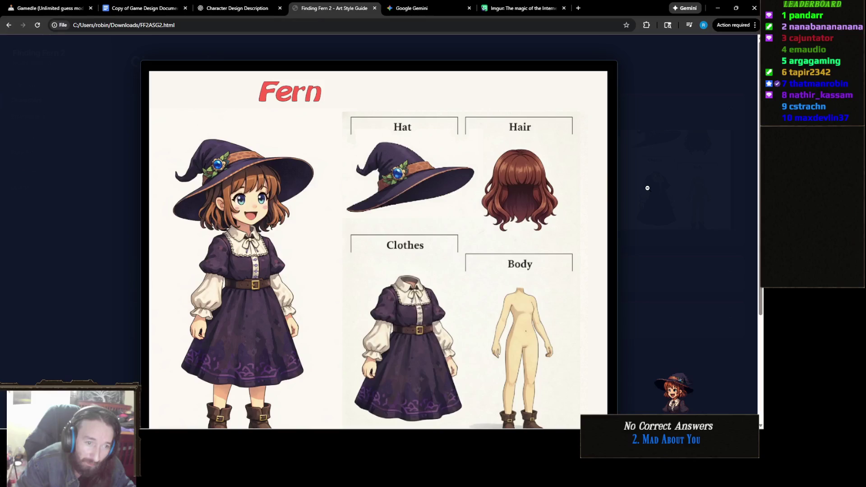
left_click(646, 189)
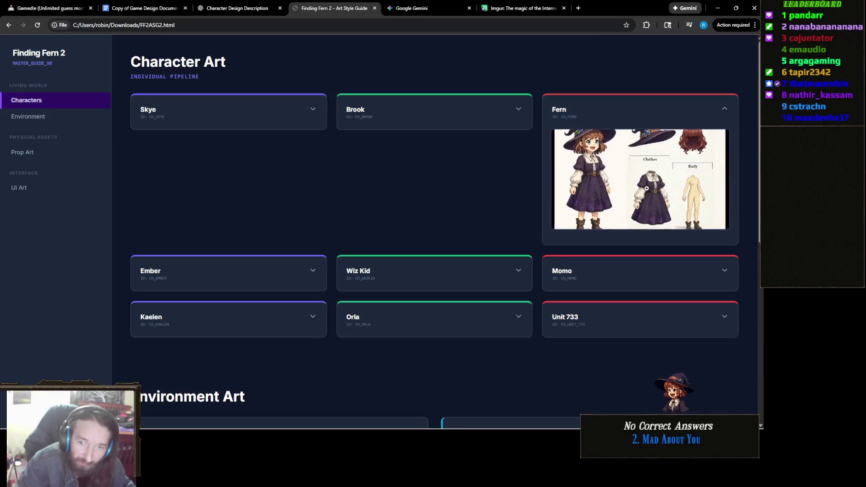
- Expand the Brook, Skye and Wiz Kid character cards
left_click(452, 116)
left_click(277, 122)
left_click(371, 281)
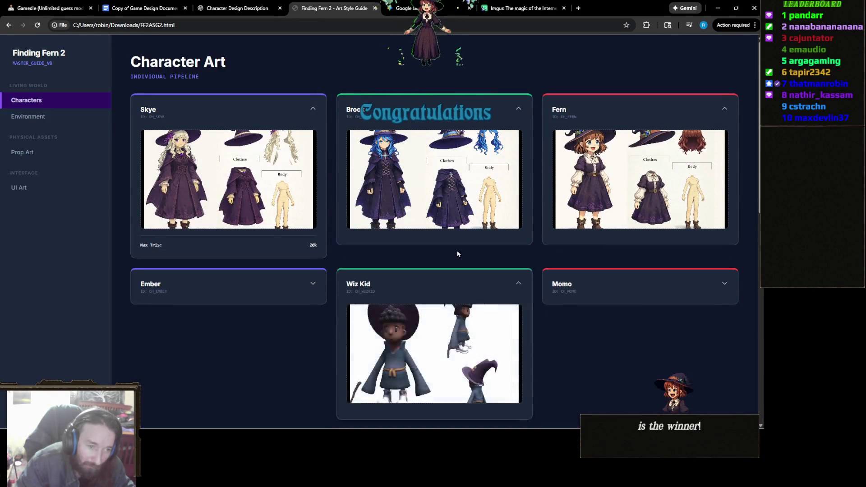
scroll(459, 252, "down", 2)
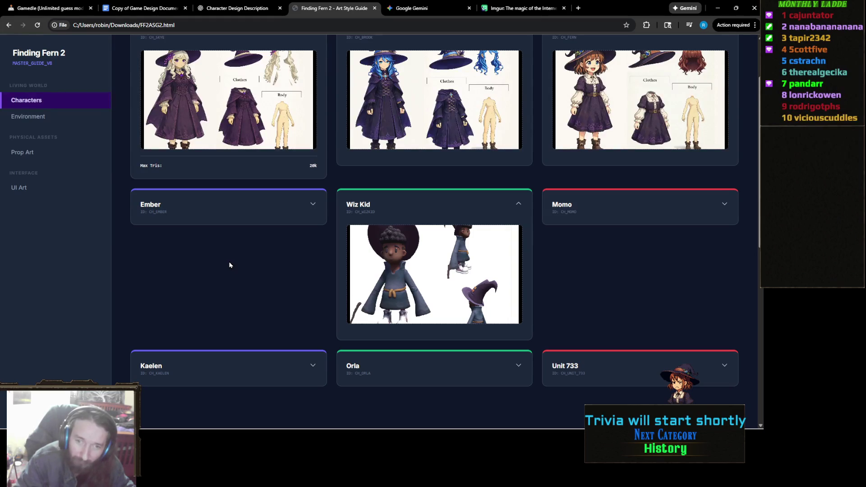
- Try the Ember and Momo cards, then expand Unit 733, Orla and Kaelen
left_click(243, 217)
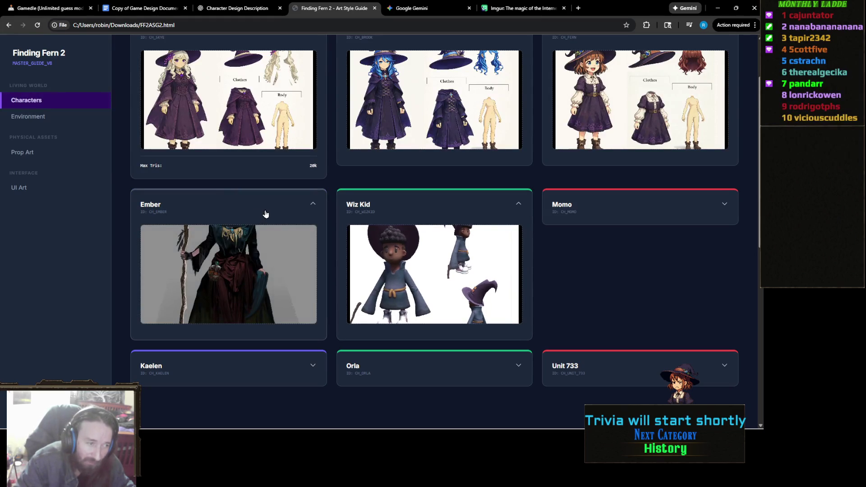
left_click(266, 214)
left_click(620, 212)
left_click(610, 211)
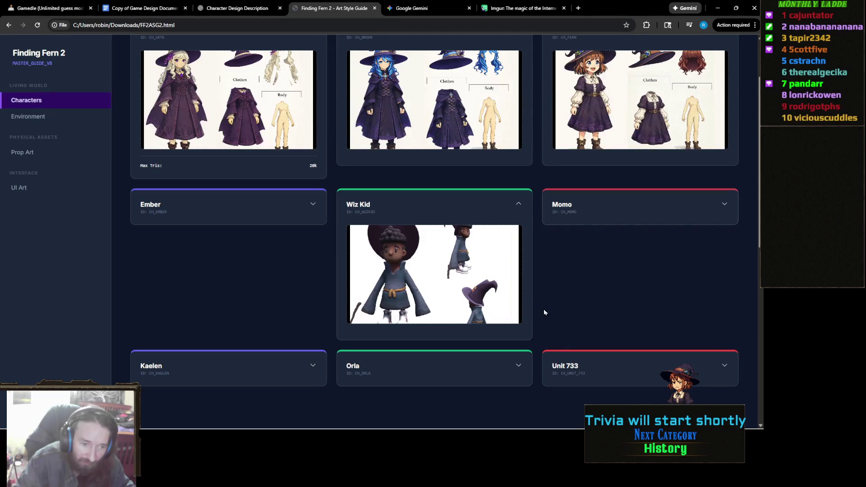
left_click(570, 365)
scroll(512, 188, "down", 4)
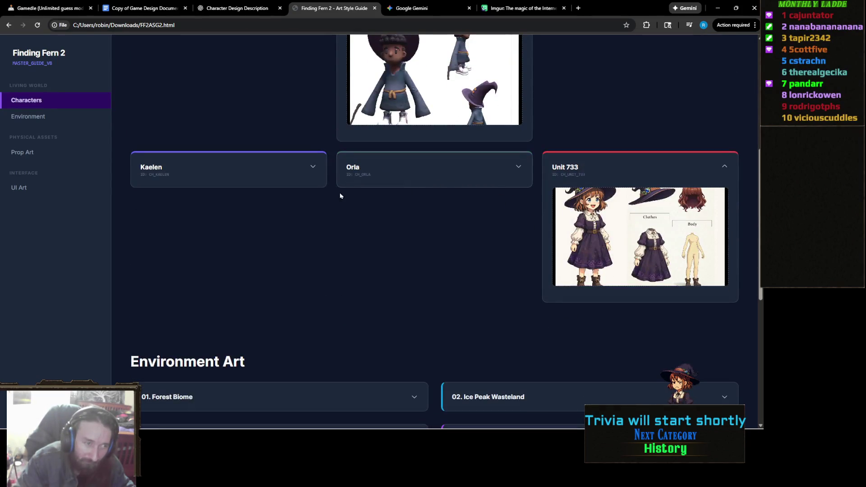
left_click(366, 175)
left_click(259, 177)
- Toggle the Forest Biome and Ice Peak Wasteland sections open and closed
scroll(338, 271, "down", 1)
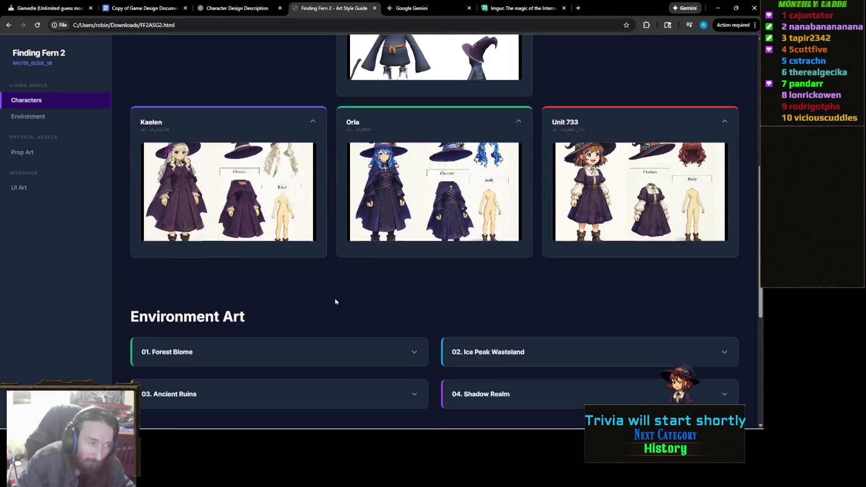
scroll(343, 307, "down", 4)
scroll(349, 314, "up", 8)
scroll(467, 258, "down", 8)
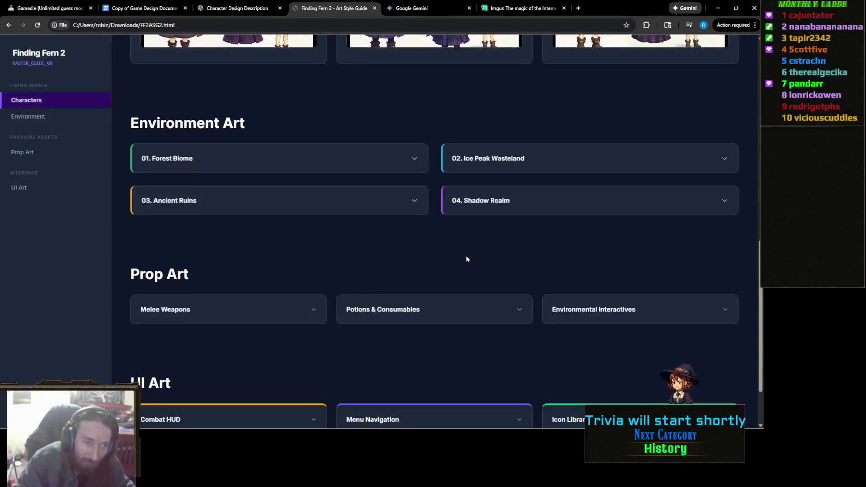
left_click(399, 167)
left_click(511, 163)
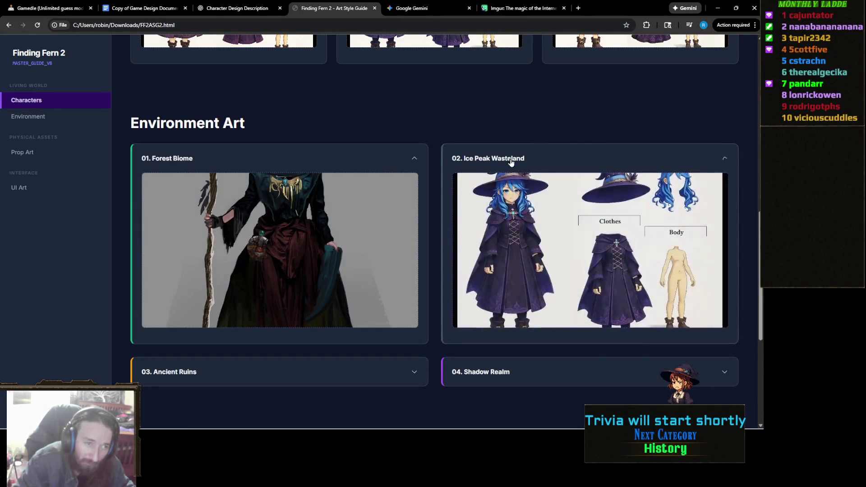
left_click(511, 163)
left_click(382, 162)
left_click(516, 159)
left_click(516, 159)
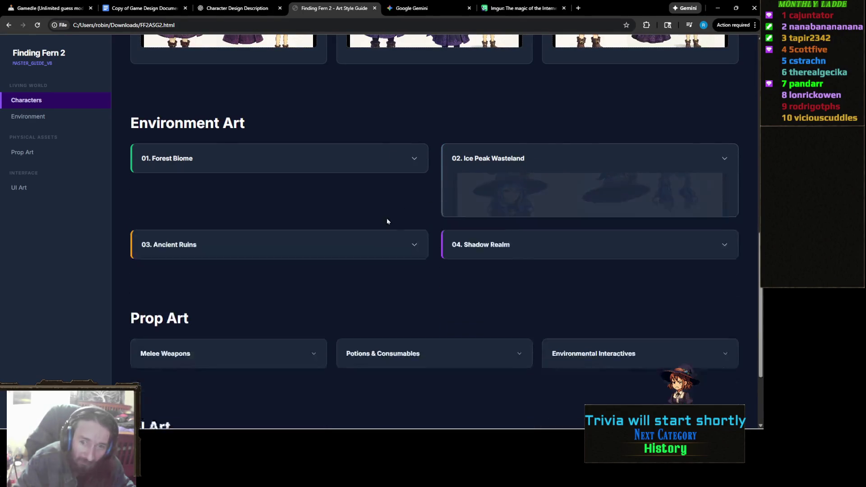
- Collapse the Wiz Kid card and toggle the Ember card open and shut
scroll(397, 239, "down", 2)
scroll(437, 256, "up", 8)
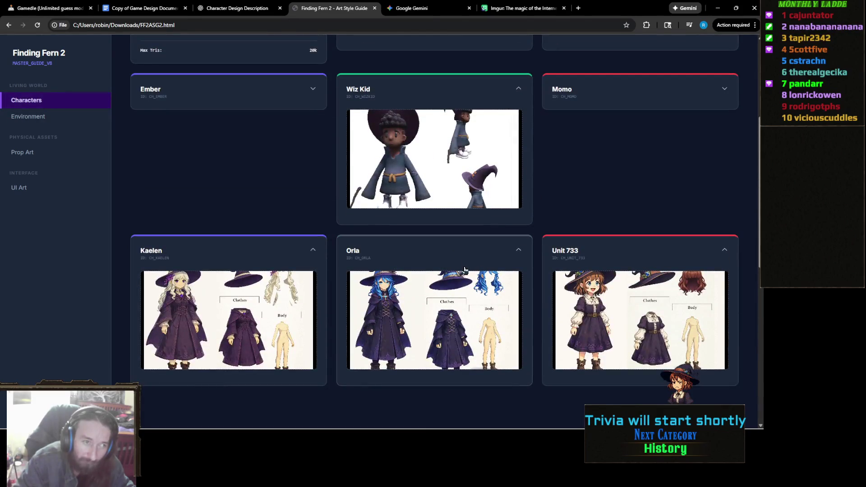
scroll(464, 269, "up", 4)
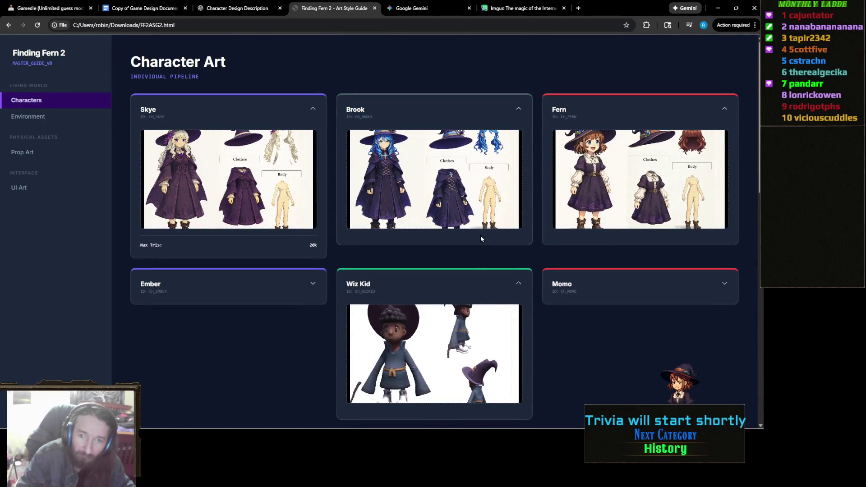
left_click(406, 292)
left_click(288, 286)
left_click(318, 285)
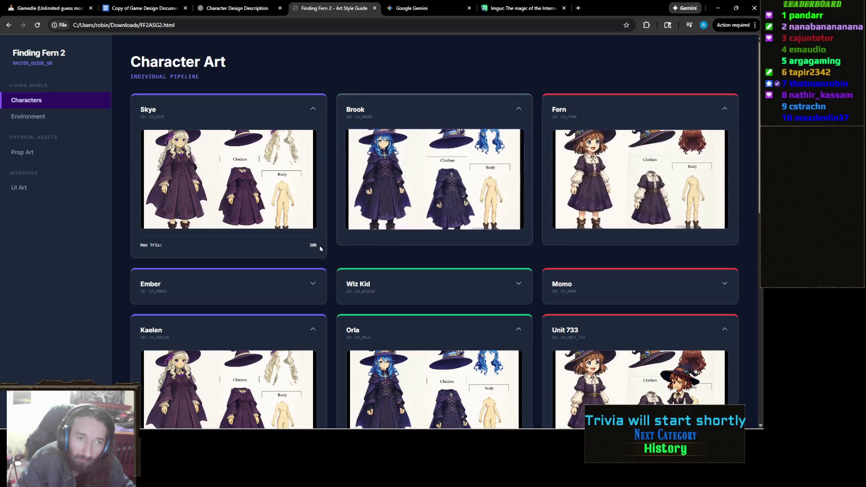
- Look at the Wiz Kid post on Imgur, then return to the Gemini chat
mouse_move(353, 419)
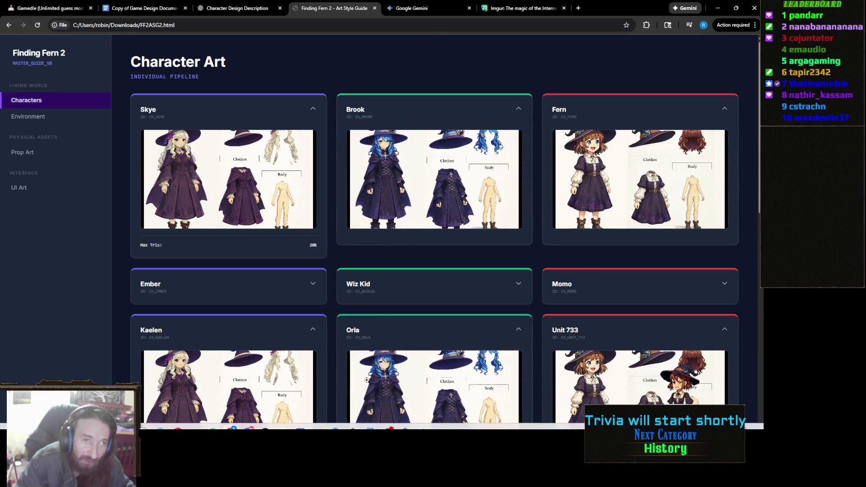
left_click(514, 7)
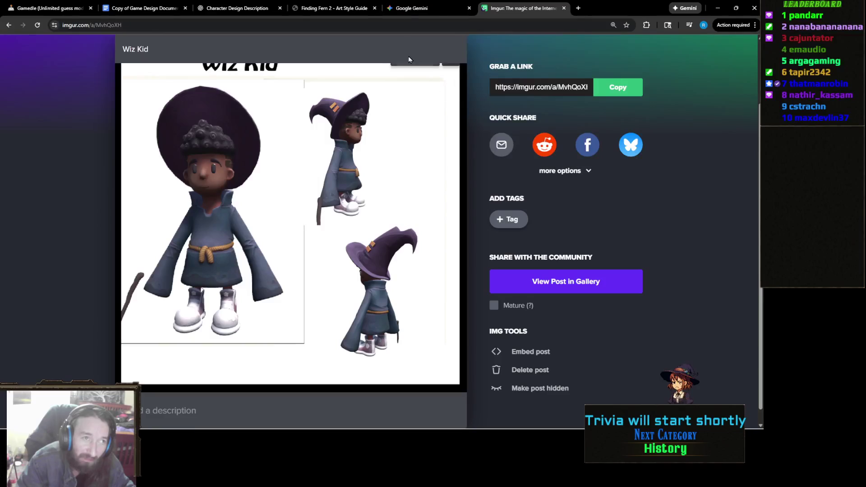
left_click(441, 11)
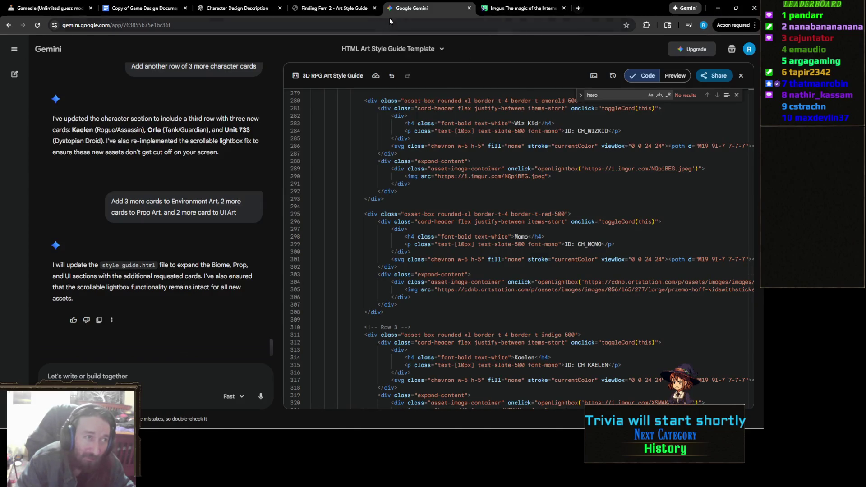
- Move the Finding Fern 2 style guide tab so it sits right after the Imgur tab
mouse_move(334, 8)
left_mouse_down()
mouse_move(638, 13)
mouse_move(541, 14)
mouse_move(577, 22)
mouse_move(571, 18)
mouse_move(421, 188)
mouse_move(397, 178)
mouse_move(466, 21)
mouse_move(536, 12)
left_mouse_up()
mouse_move(368, 91)
left_mouse_down()
mouse_move(451, 11)
mouse_move(534, 12)
left_mouse_up()
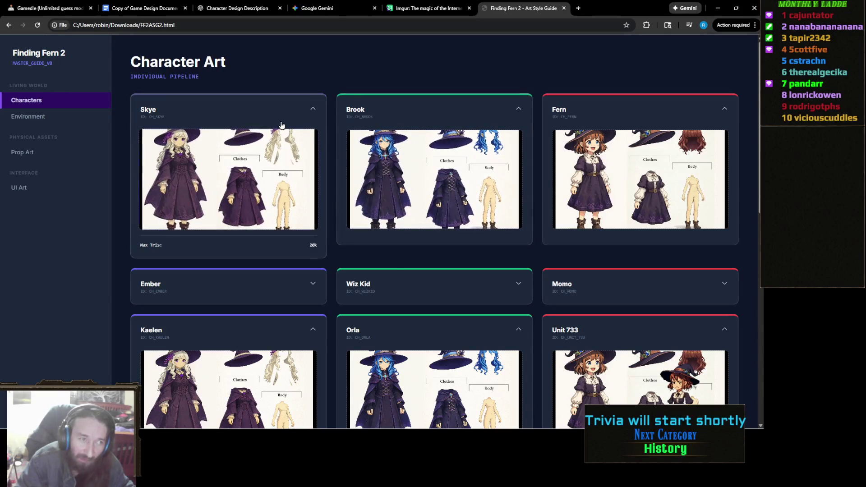
- Collapse the Brook, Skye, Fern, Orla, Kaelen and Unit 733 character cards
left_click(385, 122)
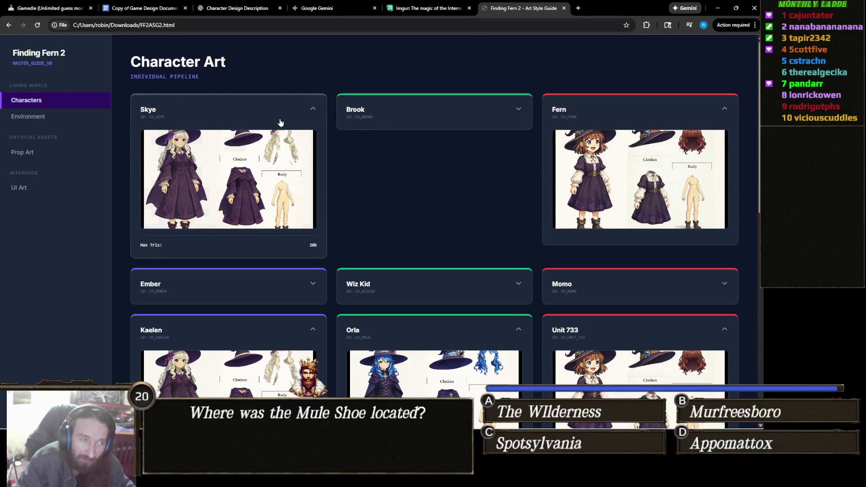
left_click(280, 123)
left_click(602, 122)
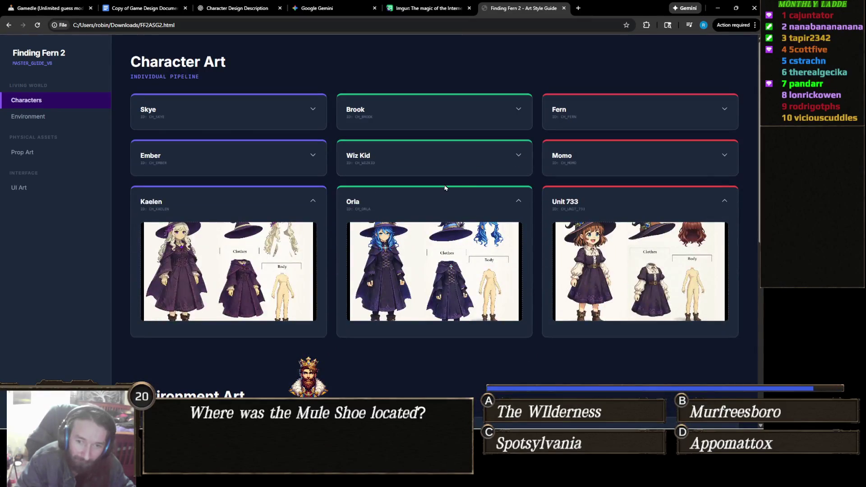
left_click(397, 207)
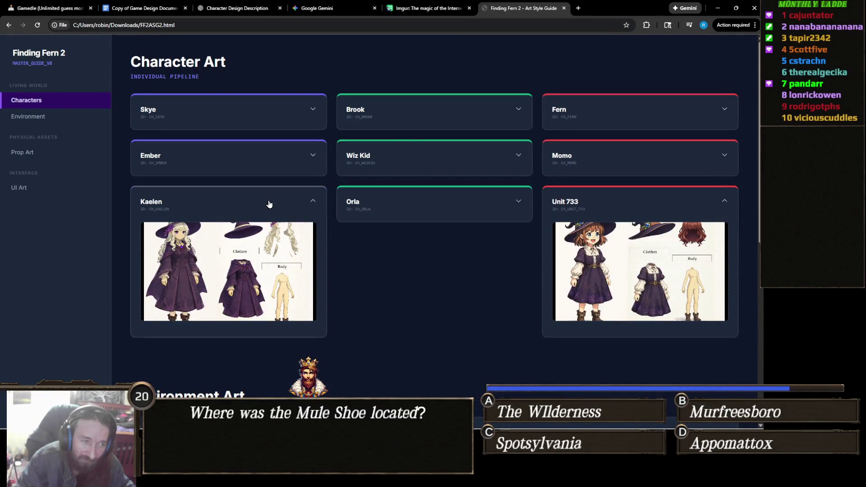
left_click(269, 203)
left_click(595, 208)
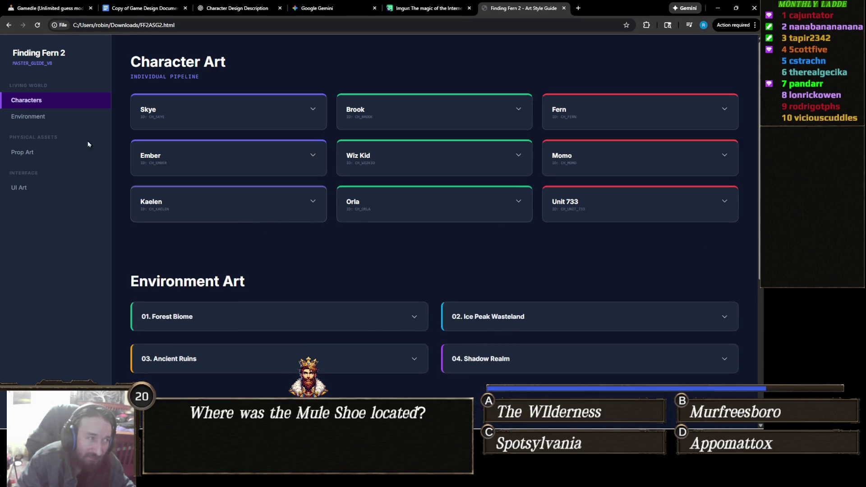
- Expand Skye's card and enlarge its character sheet to fill the view
scroll(243, 216, "down", 5)
scroll(246, 204, "up", 5)
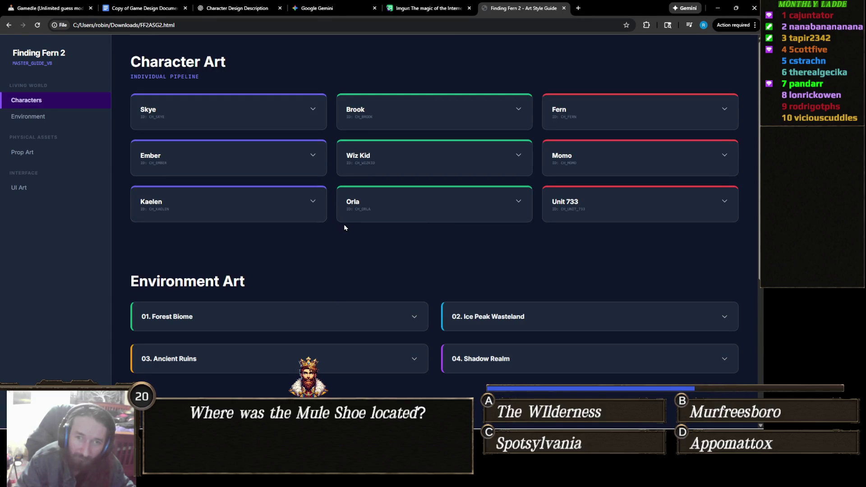
scroll(393, 226, "down", 5)
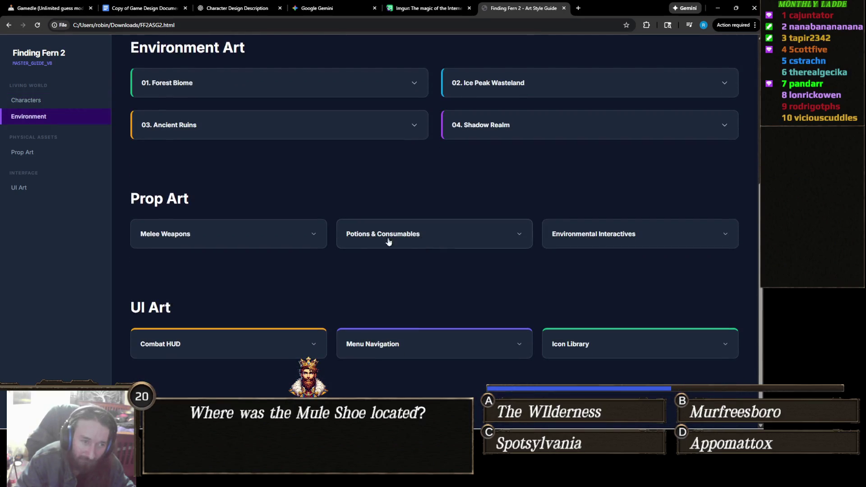
scroll(205, 219, "up", 5)
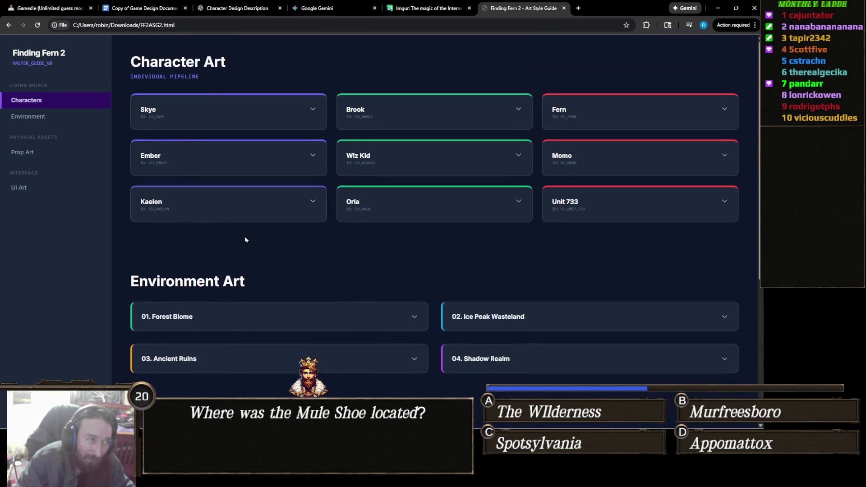
scroll(267, 260, "down", 5)
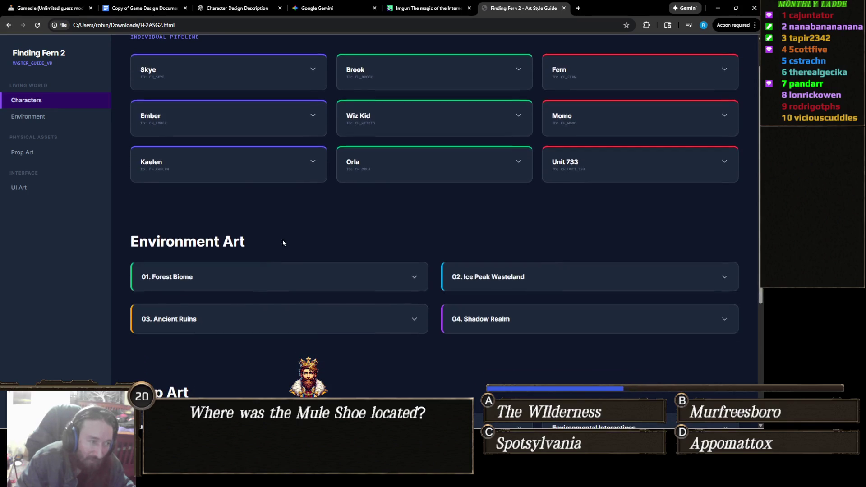
scroll(290, 236, "down", 1)
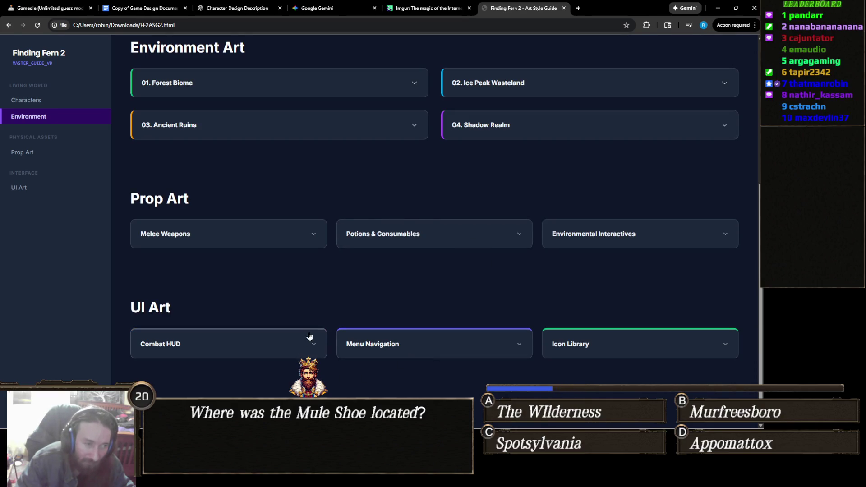
scroll(353, 303, "up", 5)
scroll(352, 322, "up", 2)
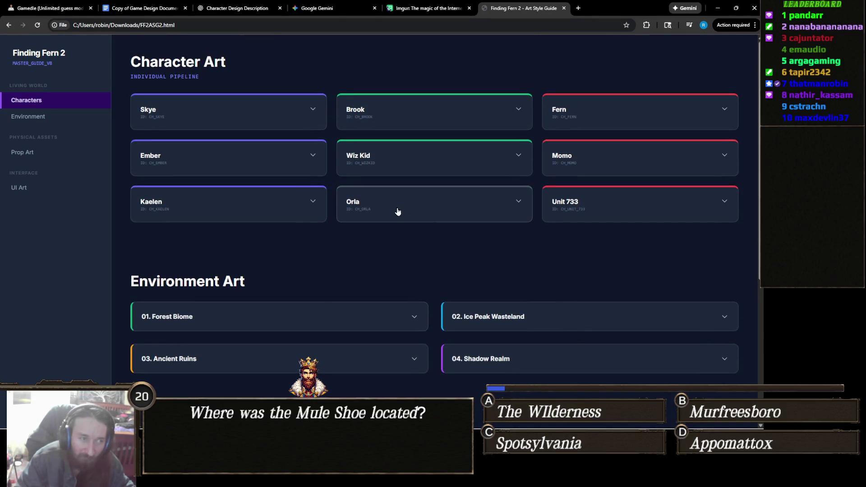
left_click(283, 113)
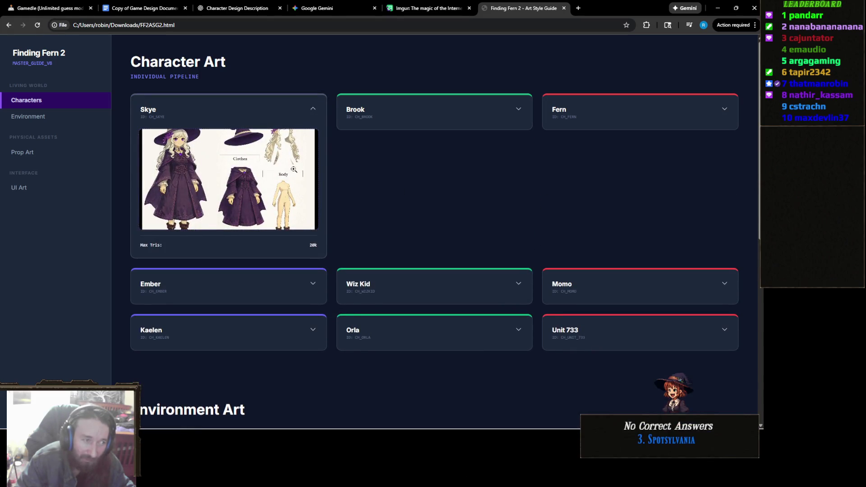
left_click(255, 188)
left_click(456, 208)
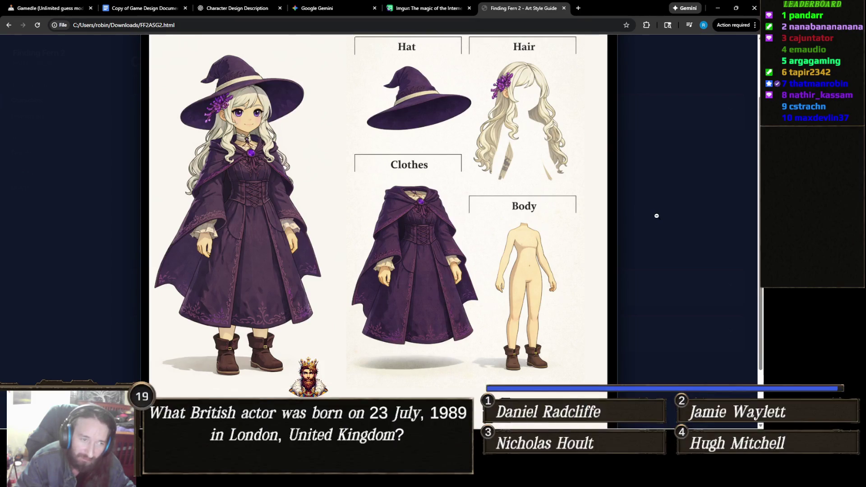
- Close Skye's sheet, expand the Wiz Kid card, collapse Skye, and view Wiz Kid's image enlarged
left_click(656, 216)
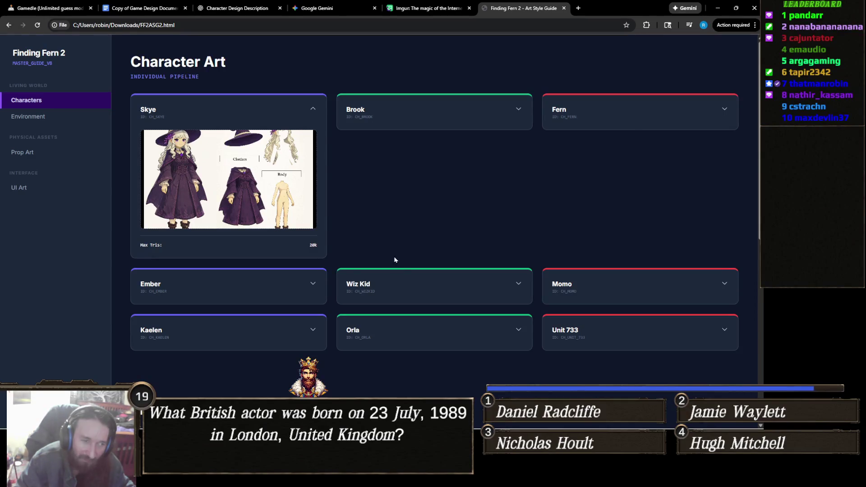
left_click(400, 292)
left_click(399, 318)
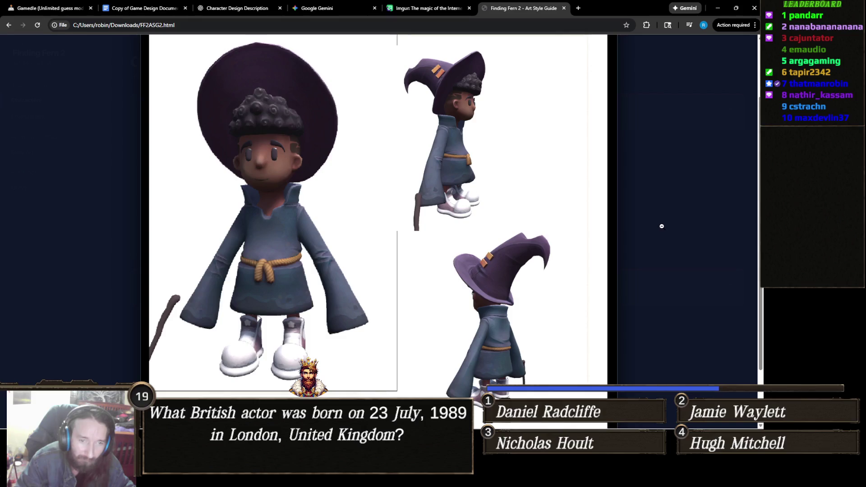
left_click(667, 224)
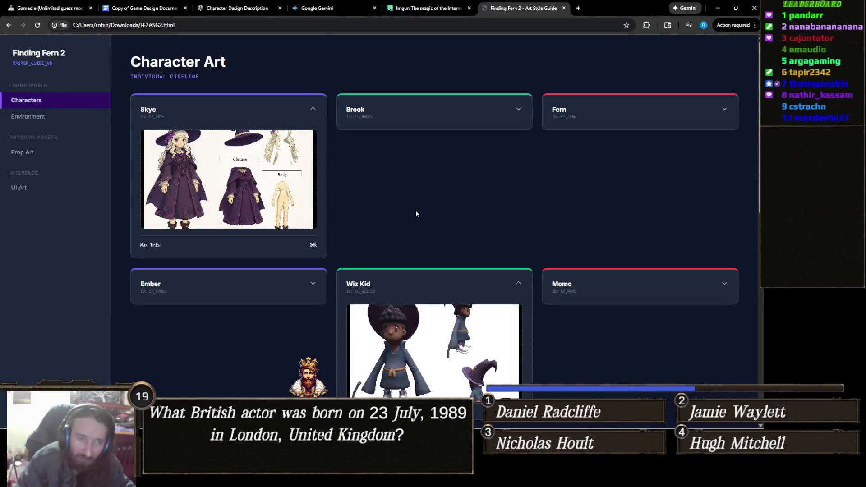
left_click(276, 96)
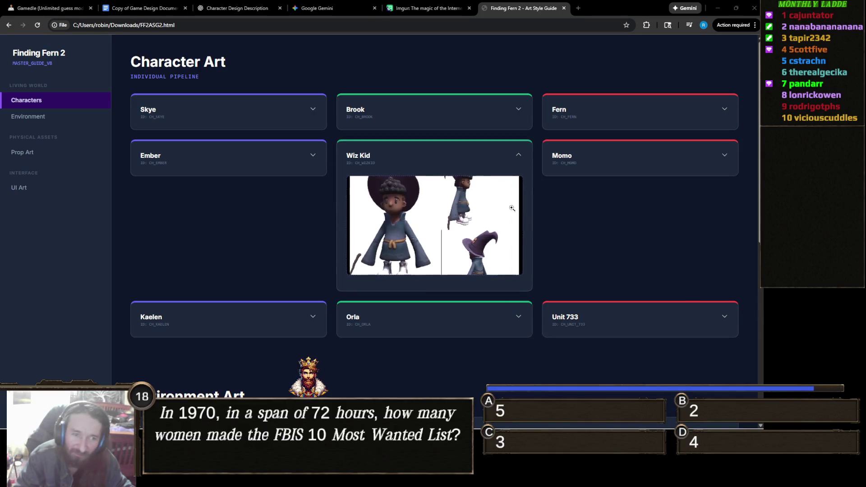
left_click(474, 228)
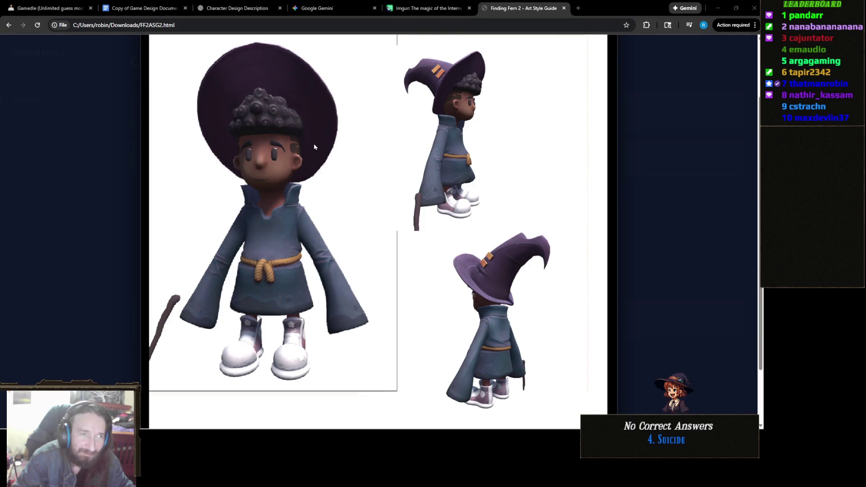
- Scroll through the enlarged Wiz Kid turnaround sheet
scroll(370, 144, "down", 2)
scroll(382, 162, "up", 4)
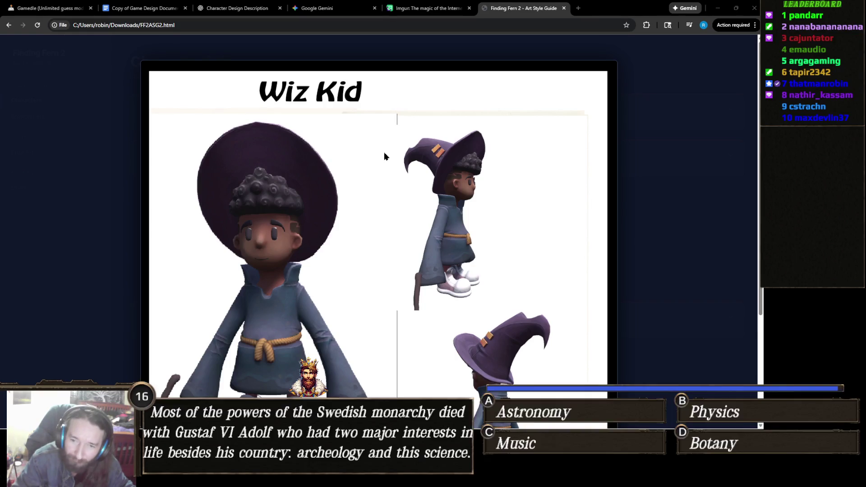
scroll(383, 152, "down", 3)
scroll(383, 151, "up", 3)
scroll(382, 151, "down", 3)
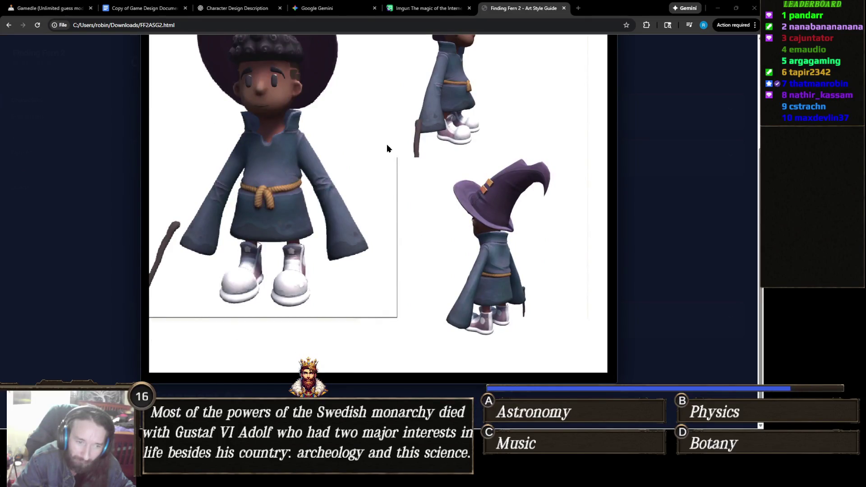
scroll(388, 147, "up", 3)
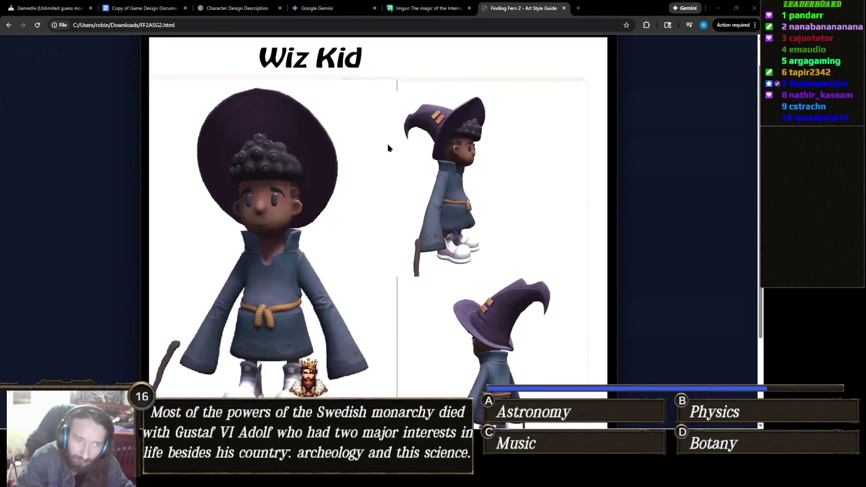
scroll(383, 180, "down", 2)
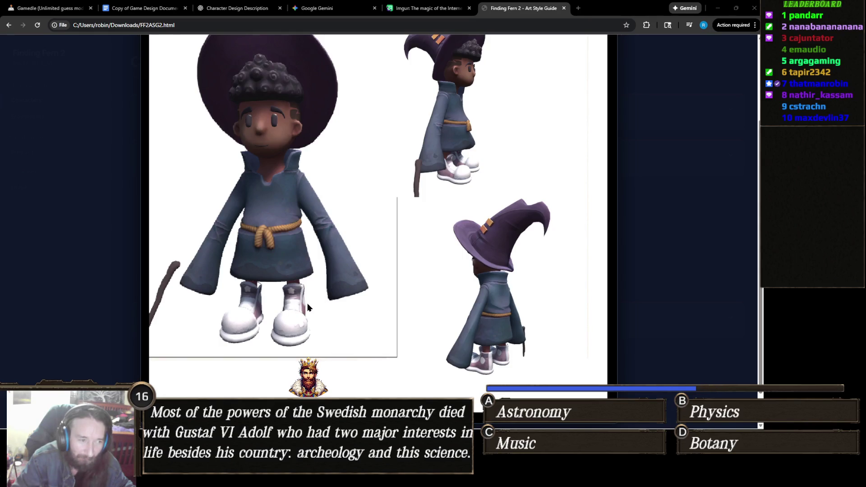
scroll(303, 305, "up", 2)
scroll(307, 275, "down", 1)
scroll(309, 247, "up", 1)
- Close the enlarged view, then collapse and re-expand the Wiz Kid card
left_click(652, 178)
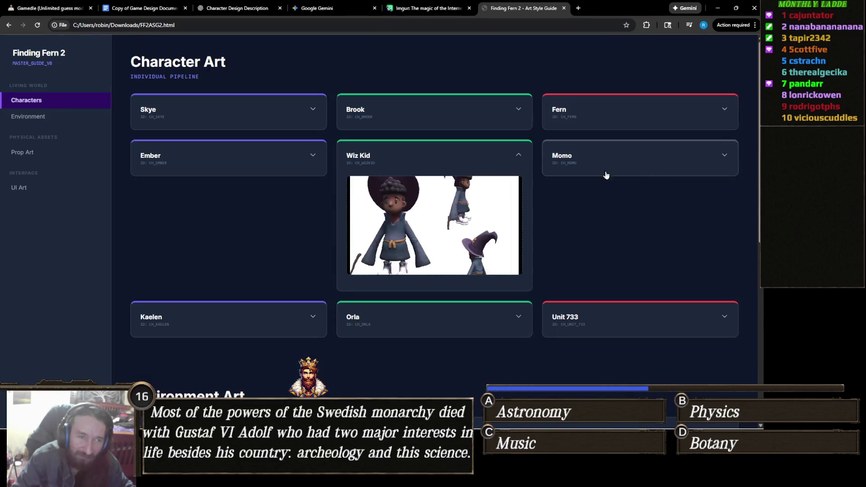
left_click(464, 160)
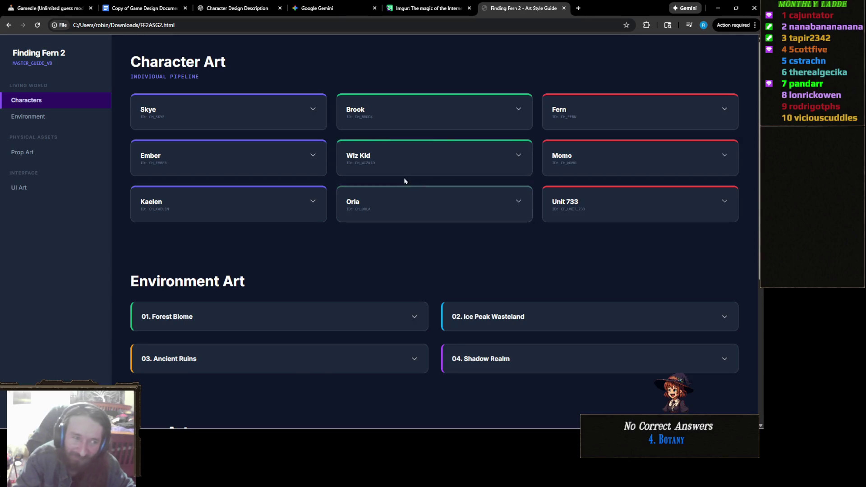
left_click(395, 163)
- Open Wiz Kid's front, side and back turnaround sheet enlarged
left_click(476, 234)
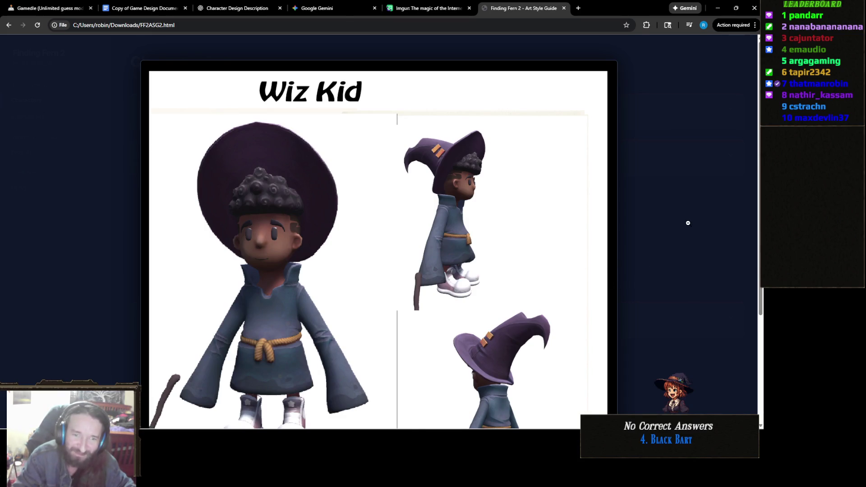
- Close the enlarged Wiz Kid turnaround sheet
left_click(687, 226)
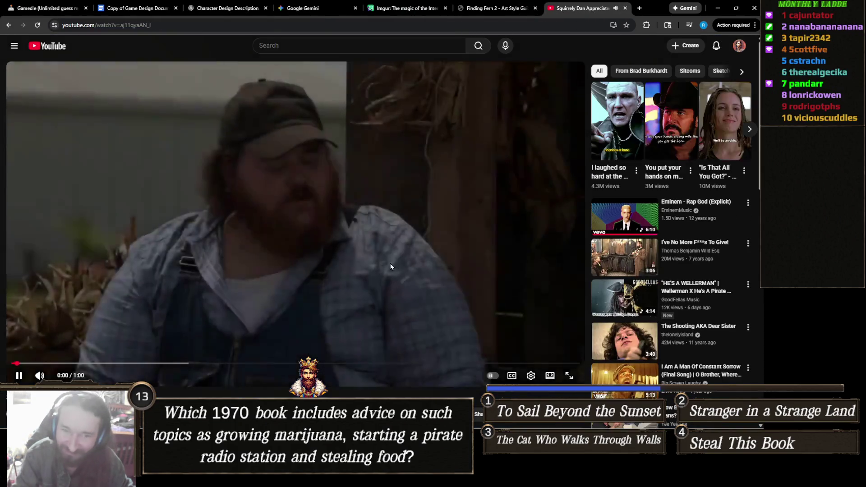
- Pause the Squirrely Dan video, resume it in full screen until it ends, then exit full screen
left_click(391, 267)
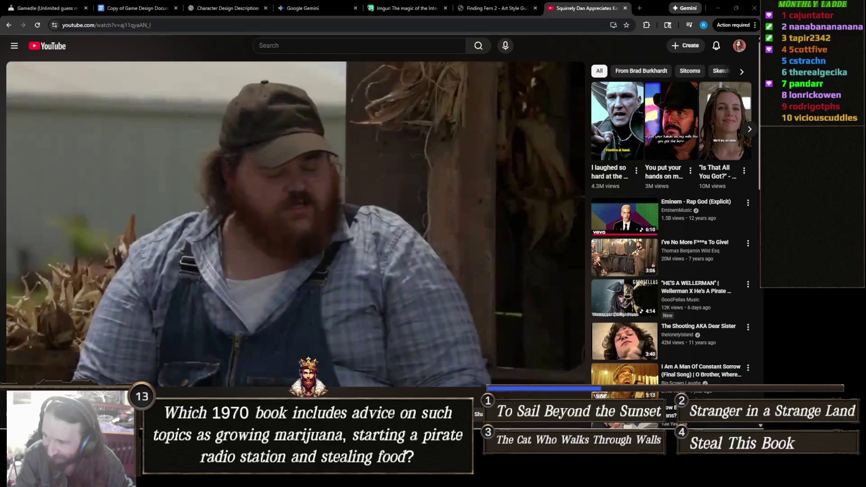
double_click(334, 190)
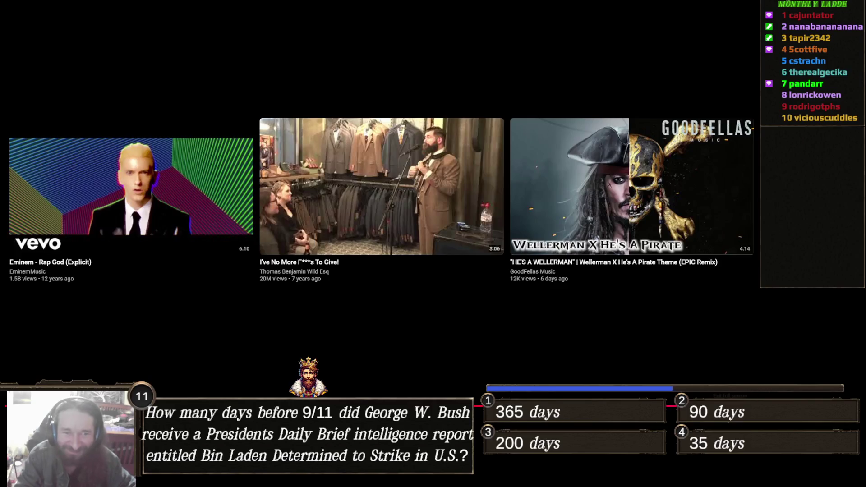
double_click(624, 378)
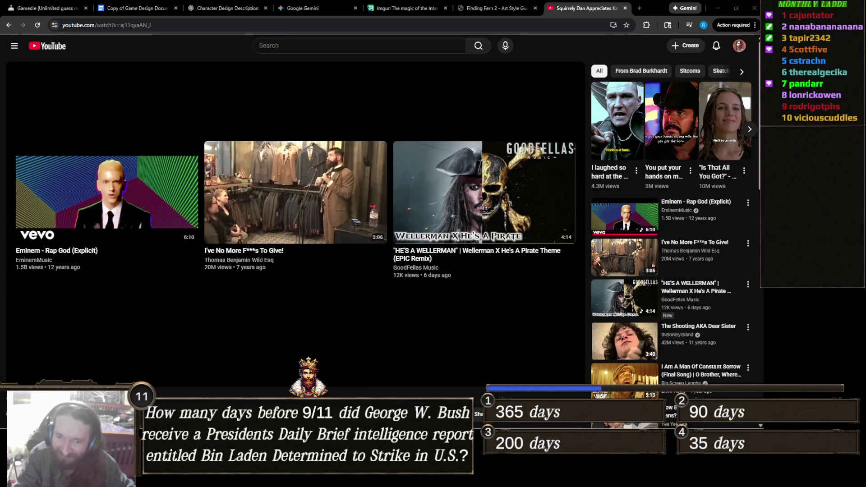
- Close the YouTube video tab to return to the style guide
left_click(625, 9)
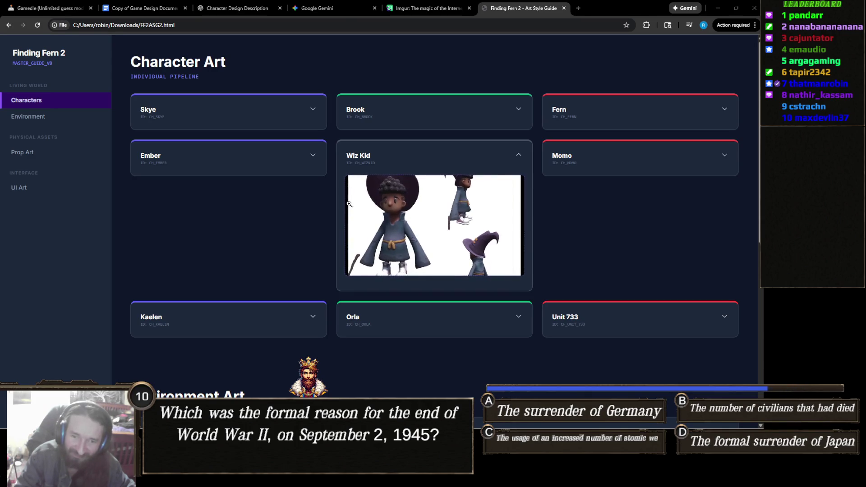
- Collapse the Wiz Kid card, then switch to the Gamedle tab with Ctrl+1
left_click(438, 161)
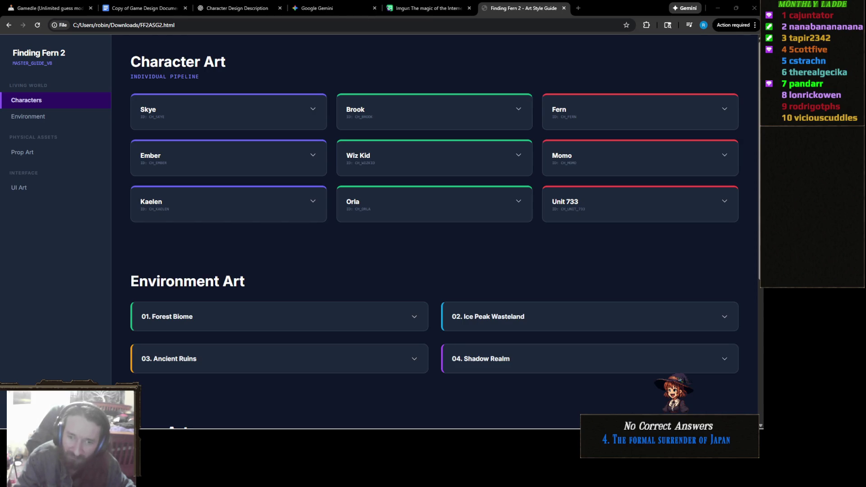
key("ctrl+1")
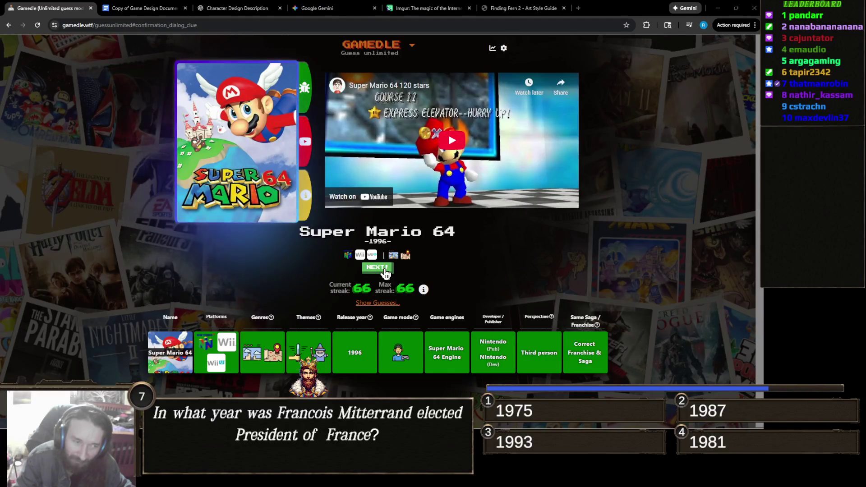
- Start the next Gamedle unlimited round
left_click(384, 270)
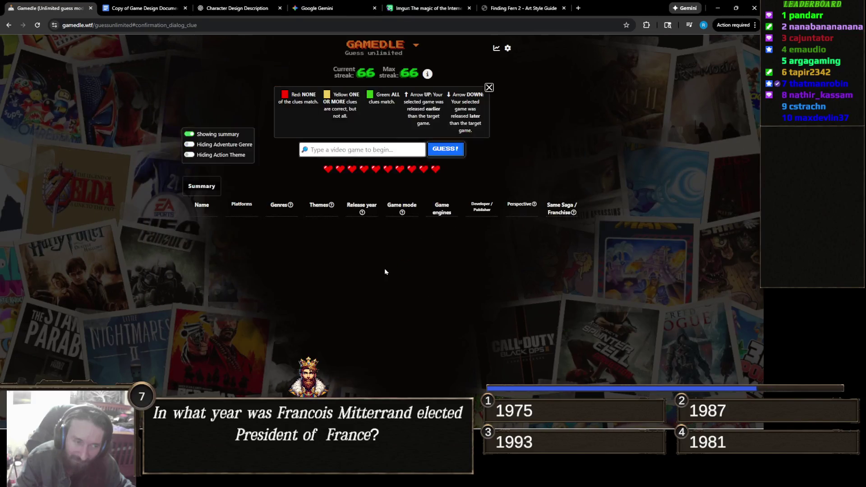
- Search 'Dishonored' and submit Dishonored 2 as the first guess of the round
left_click(402, 151)
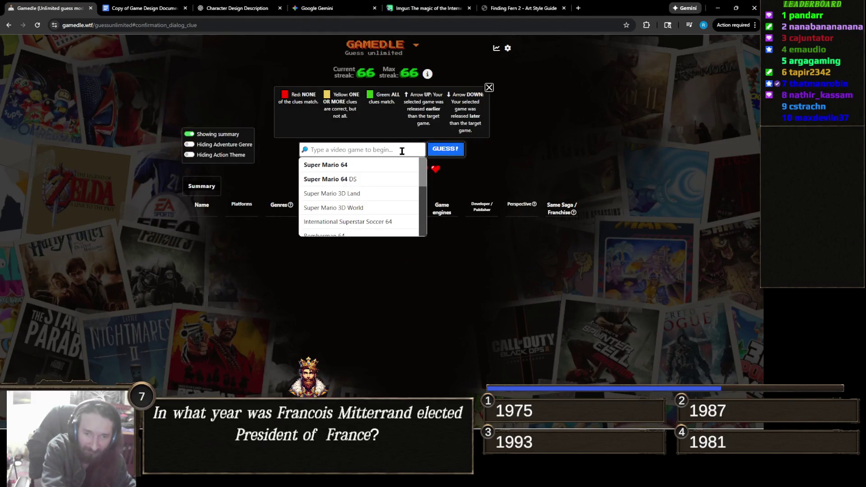
type("Dishonored")
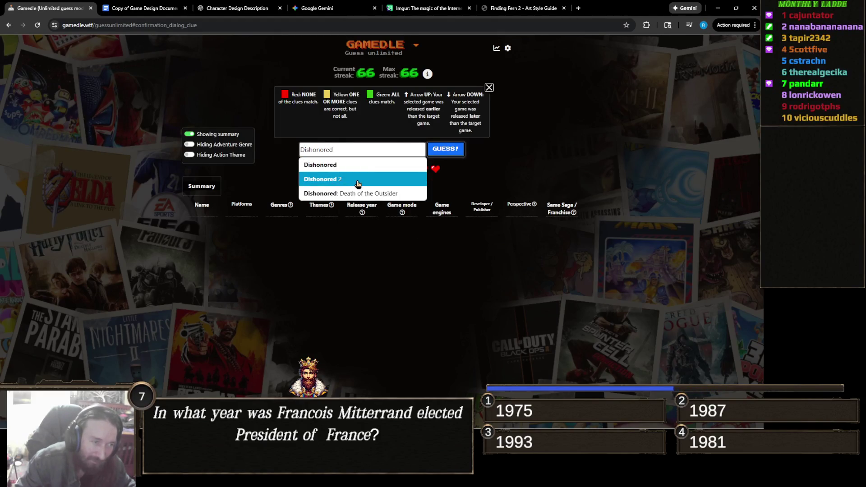
left_click(353, 179)
left_click(449, 152)
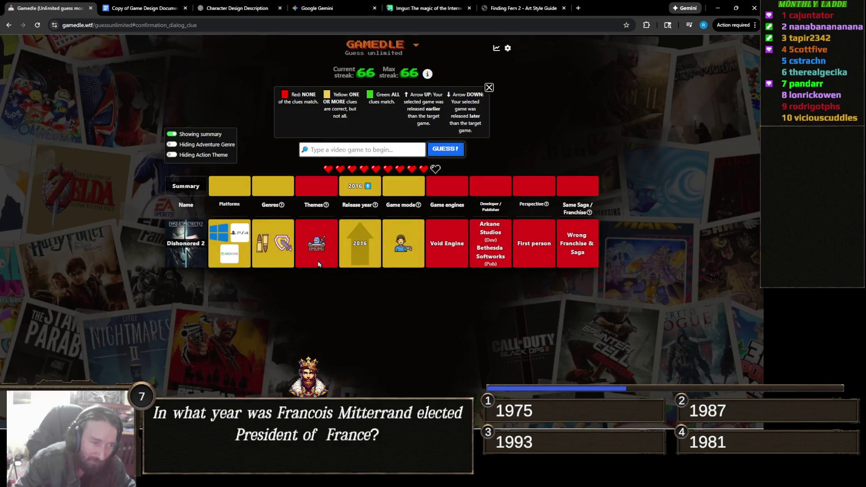
- Guess Fortnite, which matches the 2017 release year
mouse_move(277, 251)
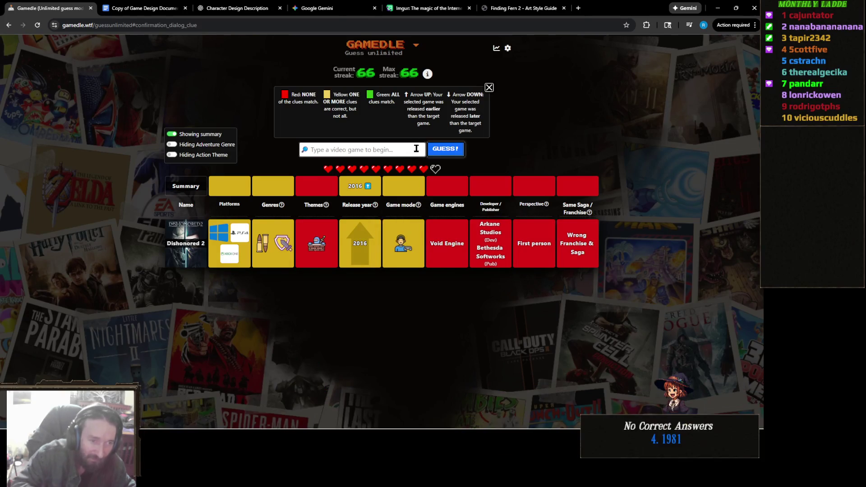
left_click(415, 147)
type("Fortnite")
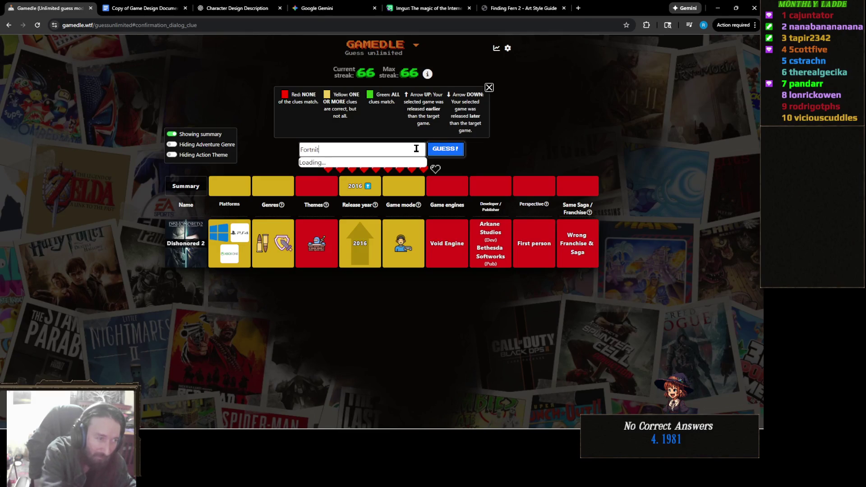
key("Down")
key("Return")
left_click(439, 155)
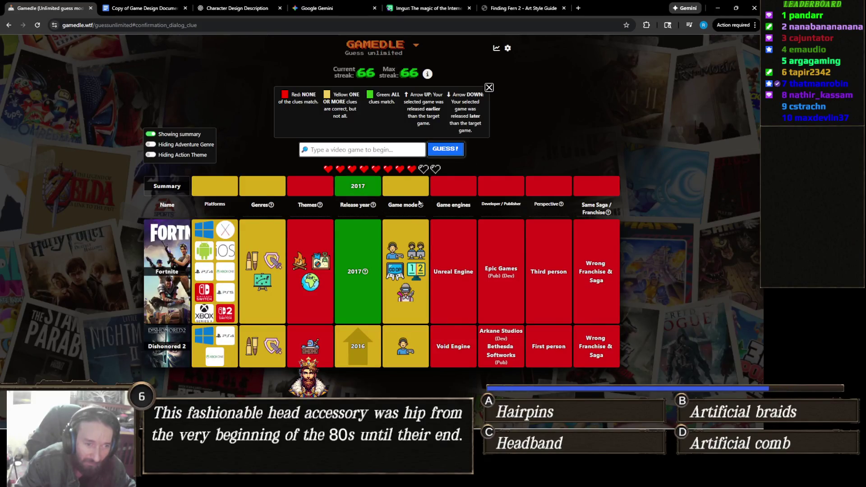
- Search 'Project zomb' and guess Project Zomboid, whose 2013 release points later
left_click(402, 151)
type("Project zom")
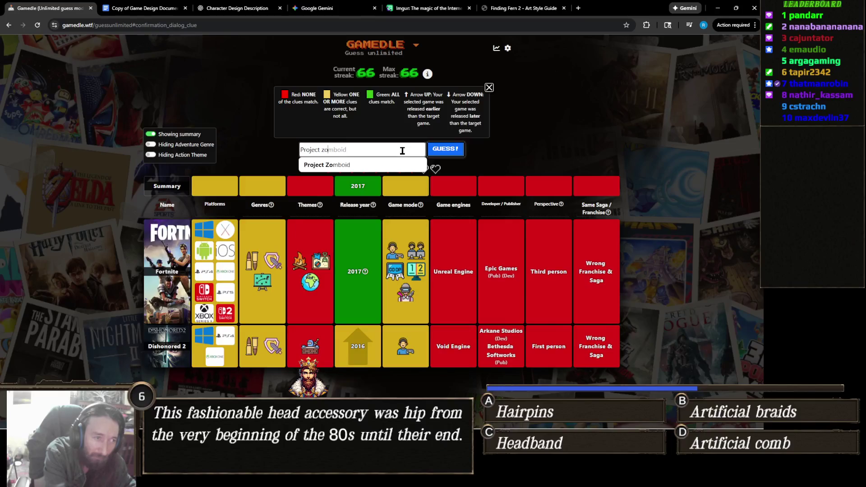
type("b")
left_click(401, 162)
left_click(455, 153)
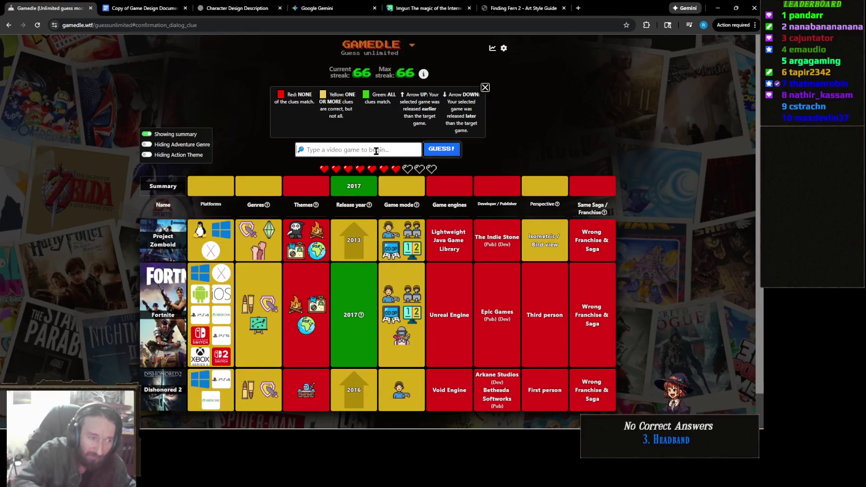
- Search 'Baldur's Gat', fixing the spelling, and guess Baldur's Gate 3 as the fourth entry
left_click(376, 151)
type("Baldurs Gat")
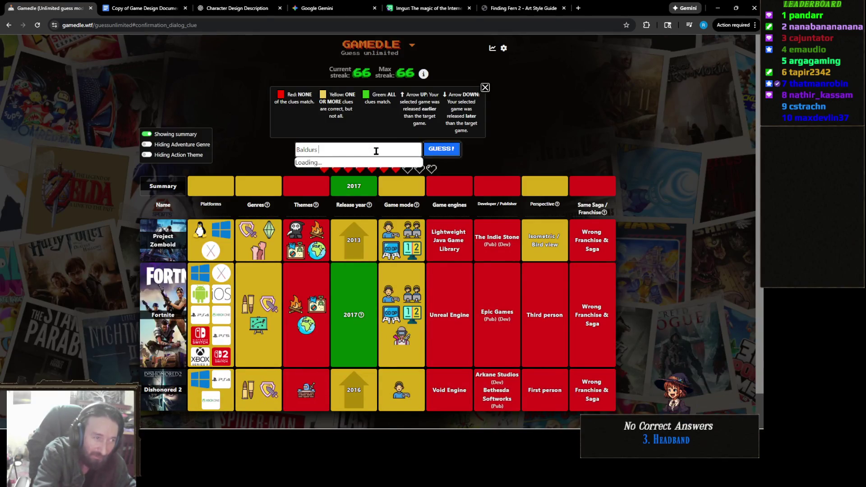
key("BackSpace")
key("BackSpace")
key("BackSpace")
type("'s")
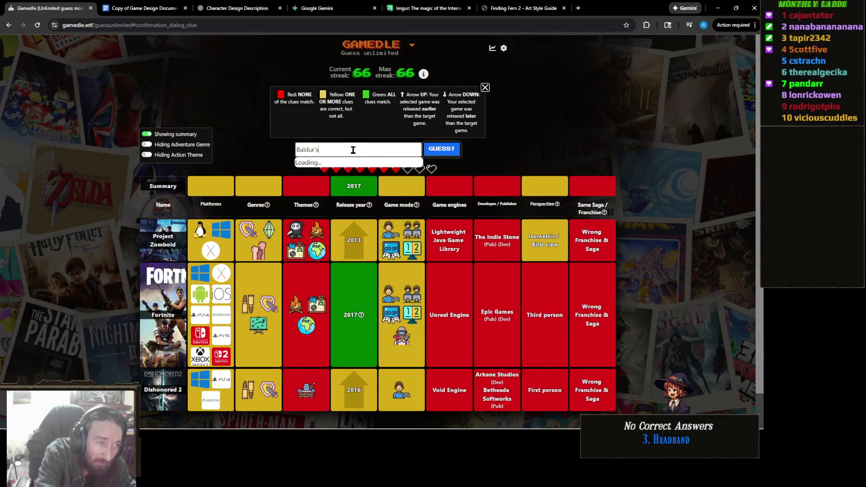
left_click(356, 178)
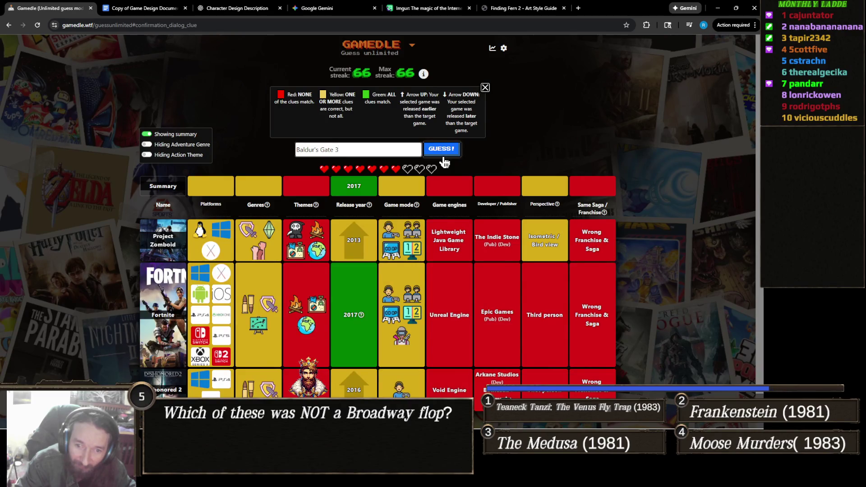
left_click(444, 161)
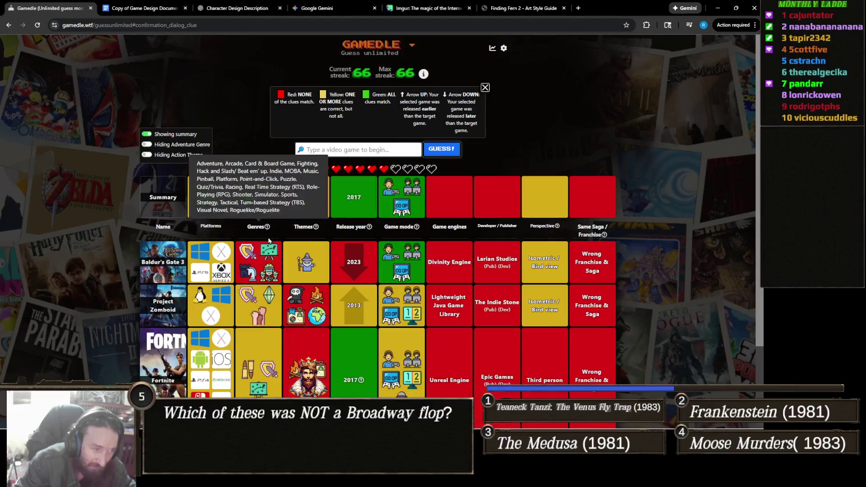
scroll(293, 275, "down", 2)
scroll(265, 311, "up", 1)
scroll(265, 310, "up", 1)
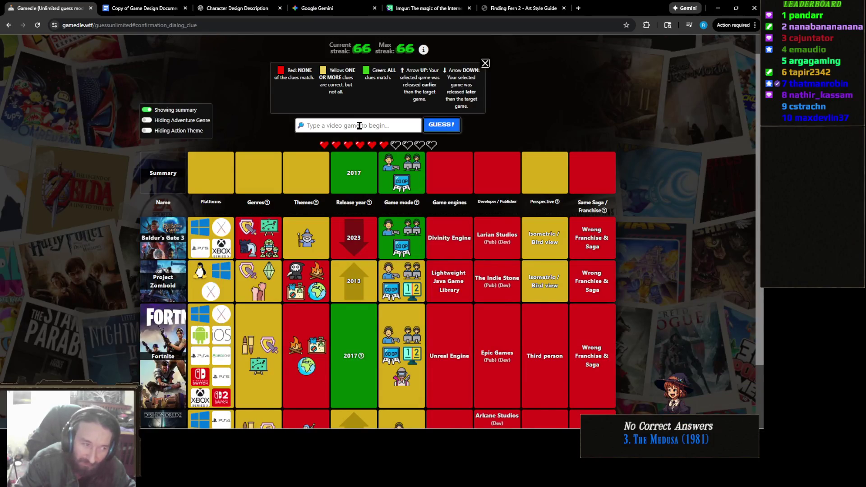
- Scroll through the four-guess board to check the 2017 year and matching game mode
mouse_move(308, 242)
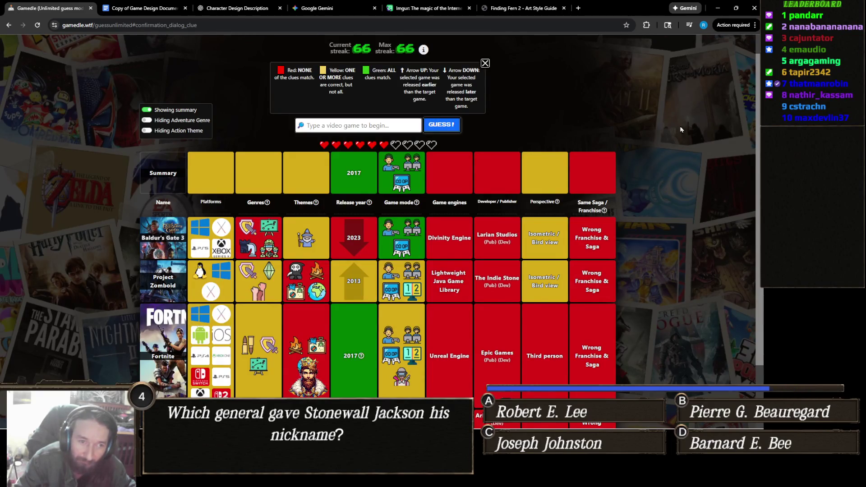
scroll(507, 198, "up", 1)
mouse_move(597, 233)
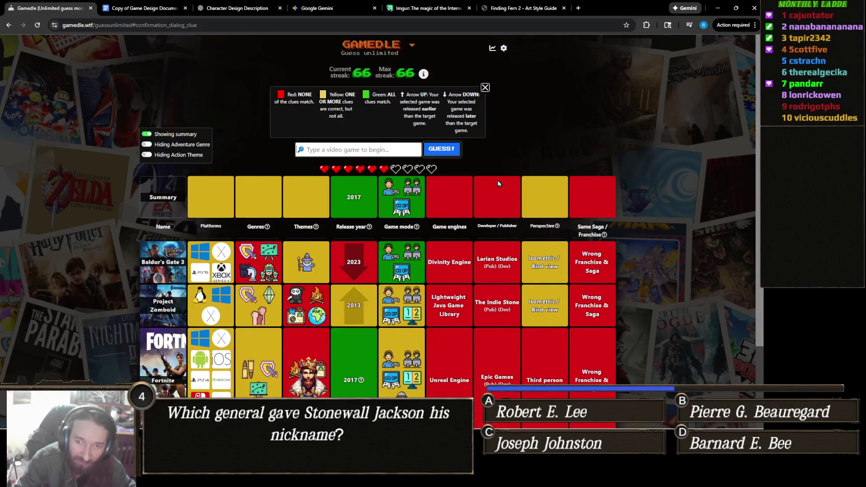
scroll(498, 183, "down", 2)
scroll(510, 173, "up", 2)
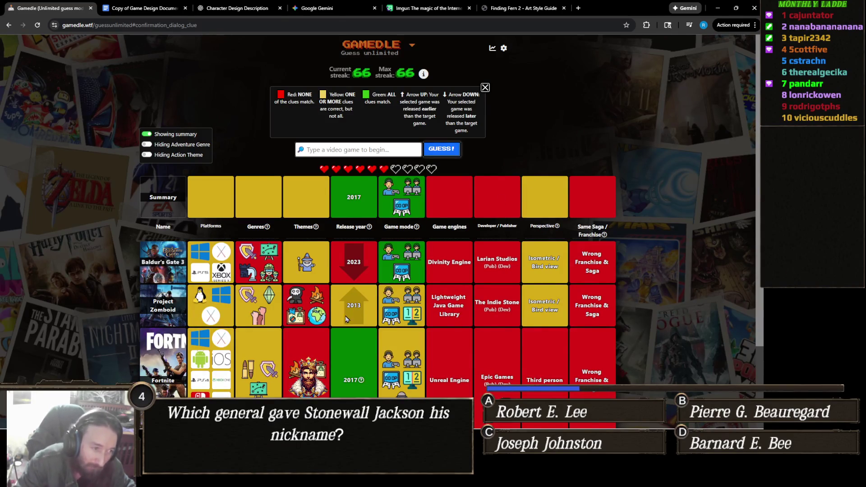
mouse_move(316, 256)
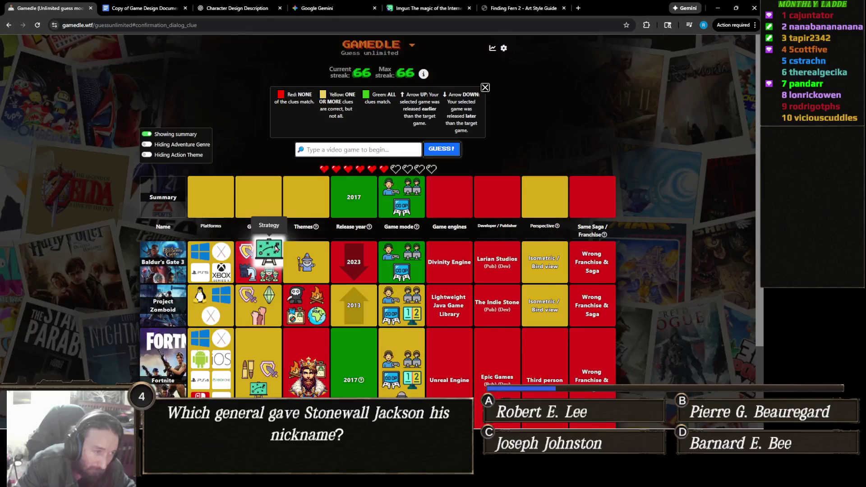
mouse_move(276, 276)
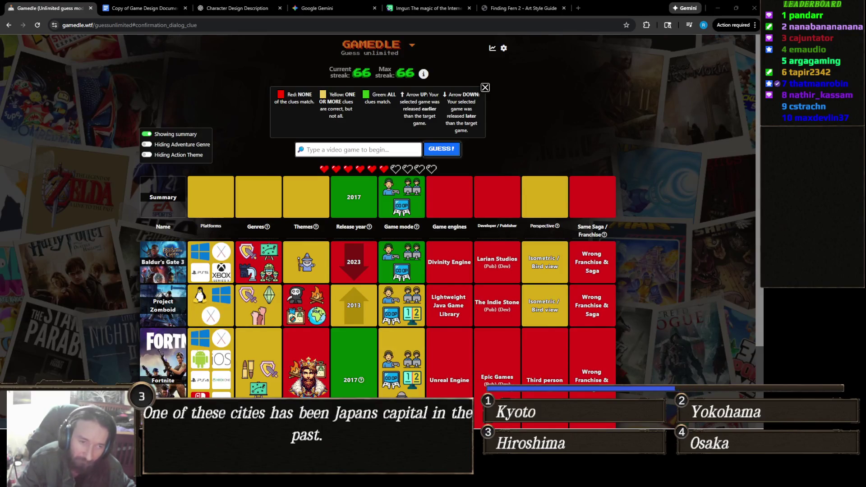
scroll(559, 265, "down", 2)
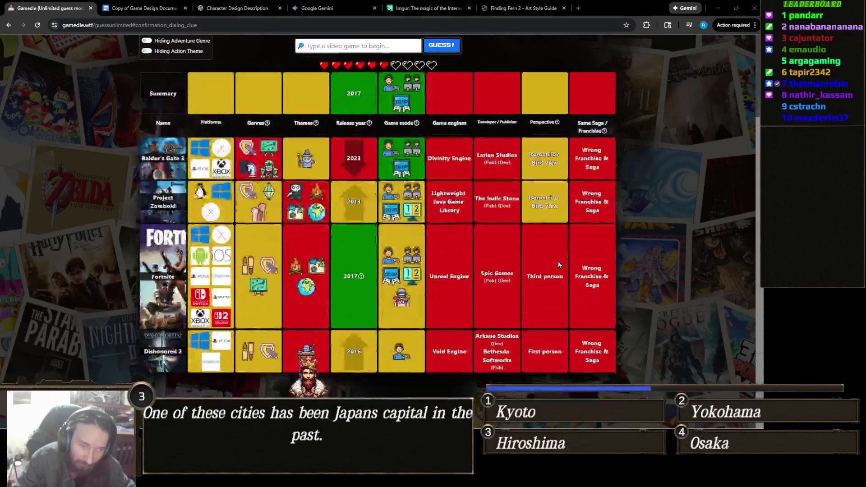
scroll(558, 264, "up", 2)
scroll(556, 262, "down", 2)
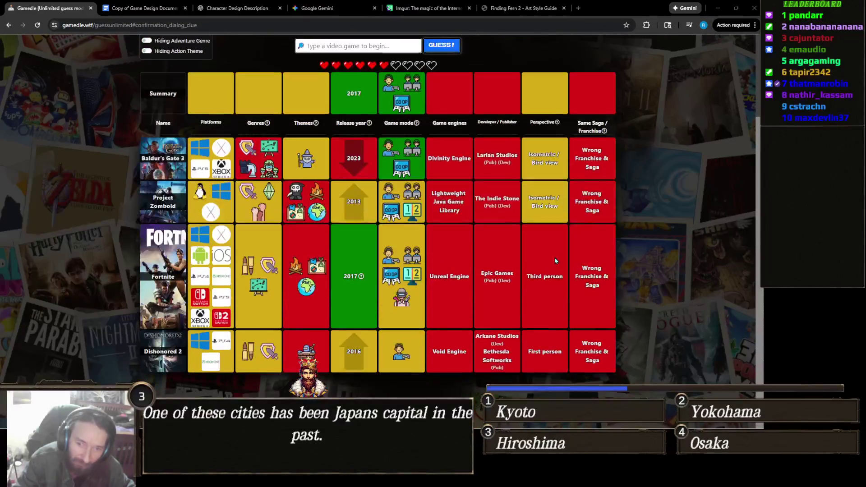
scroll(555, 261, "up", 2)
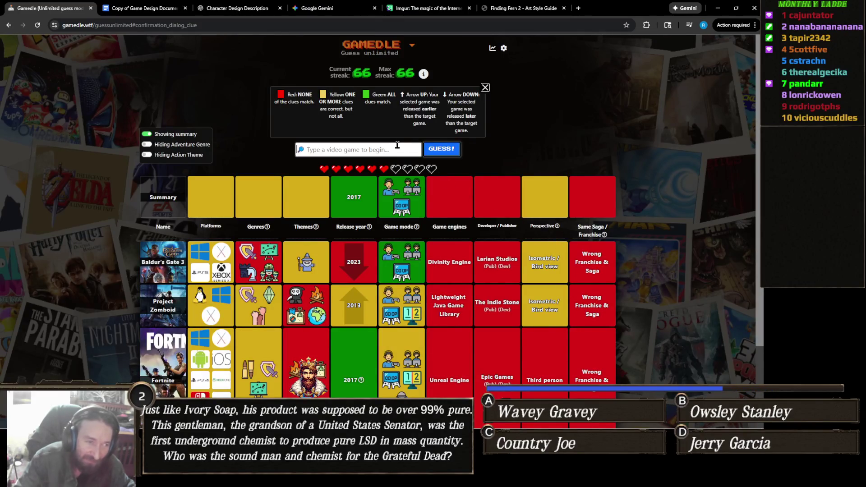
left_click(397, 144)
- Try 'alien sw' and 'reactiv' searches, then browse 'alien' matches like Alien: Isolation
type("alien sw")
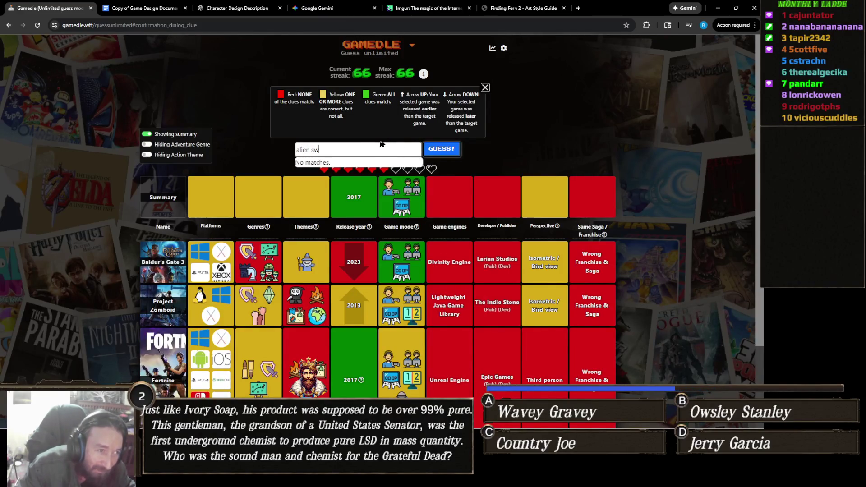
key("BackSpace")
key("BackSpace")
key("BackSpace")
key("BackSpace")
key("BackSpace")
key("BackSpace")
type("reat")
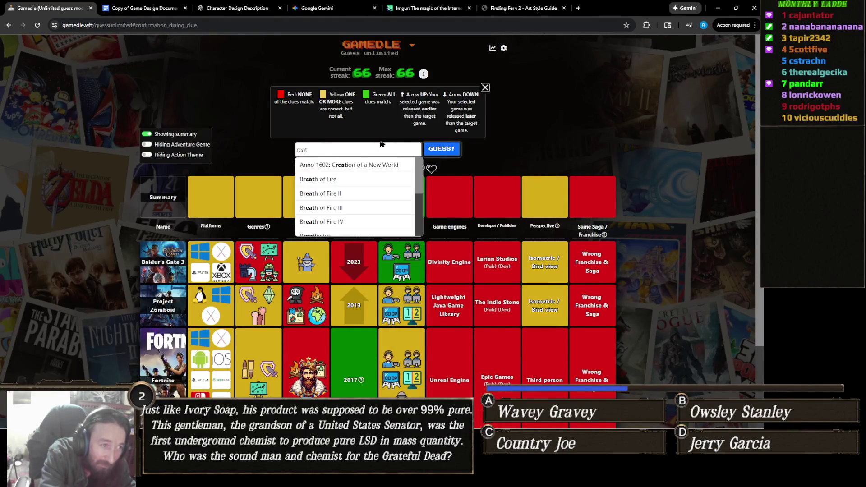
key("BackSpace")
type("ctiv")
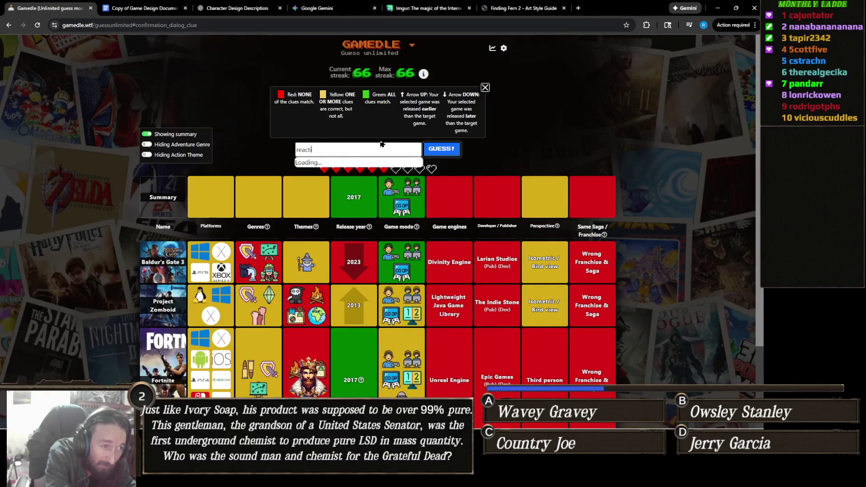
double_click(326, 146)
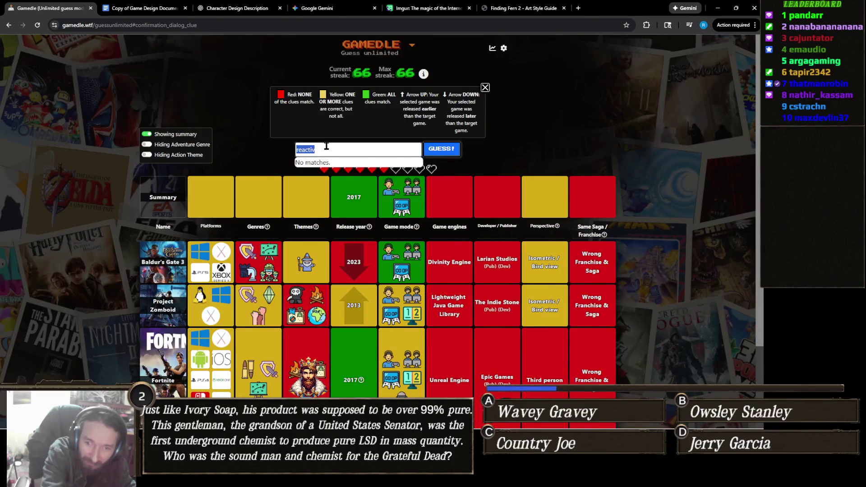
type("alien")
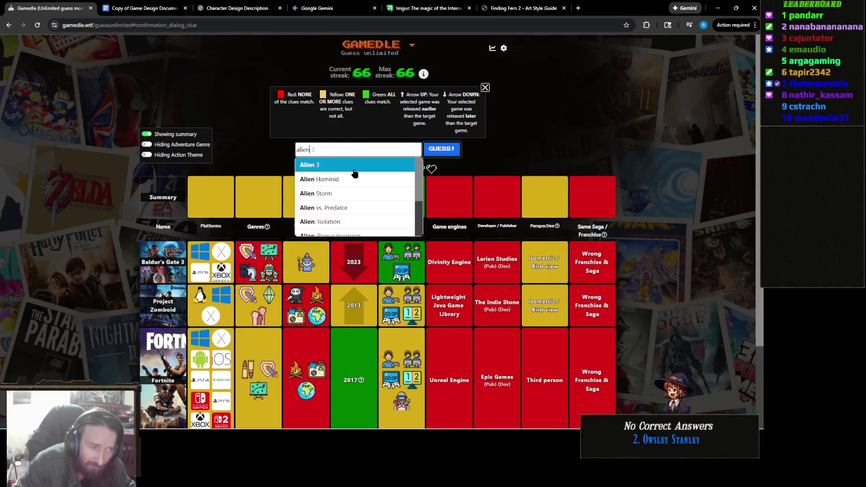
scroll(354, 174, "down", 1)
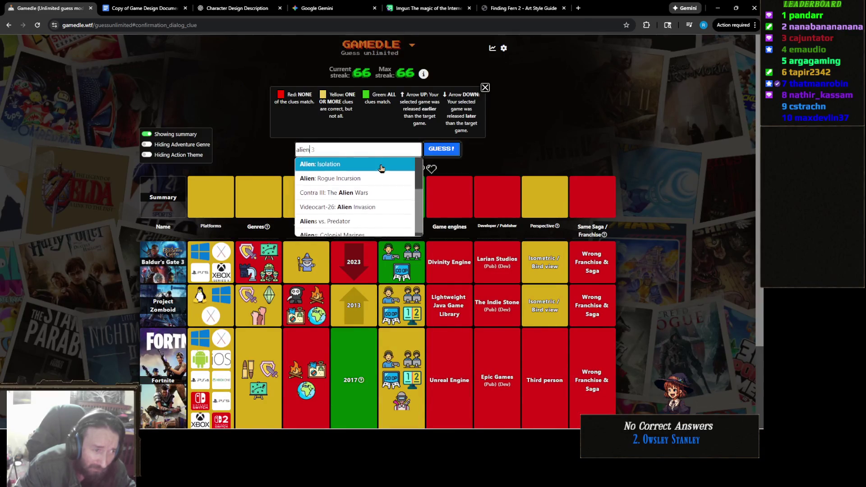
scroll(372, 169, "down", 1)
scroll(367, 171, "up", 1)
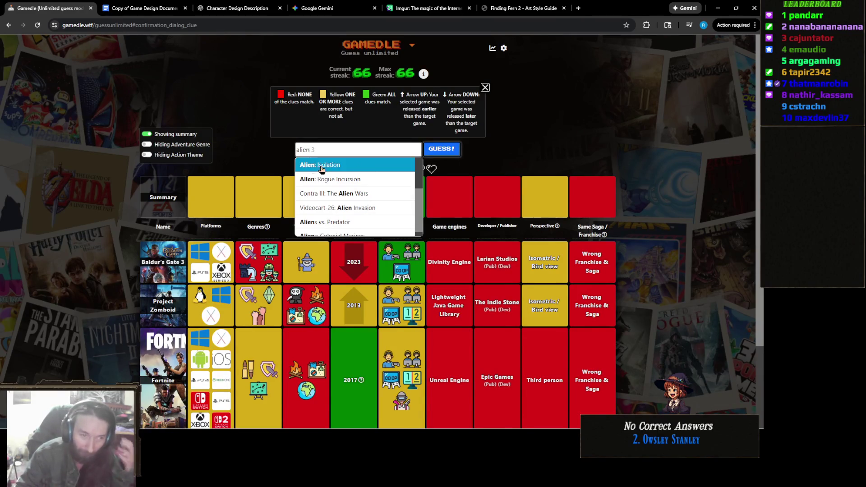
double_click(359, 150)
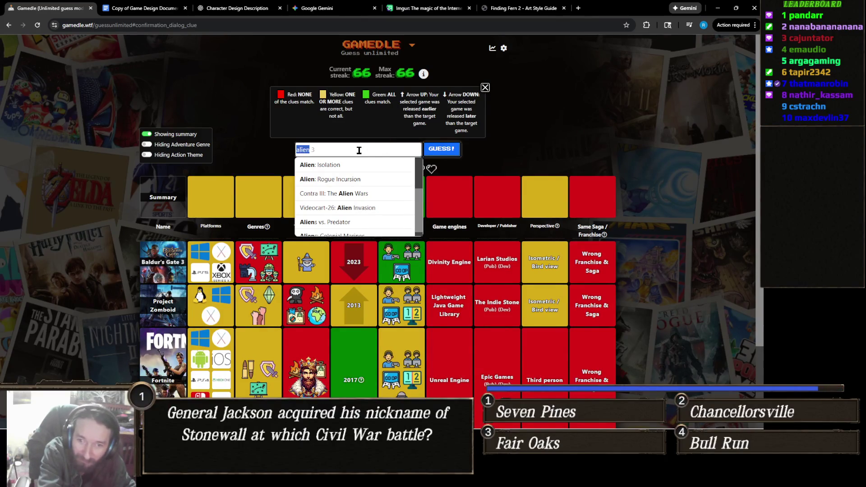
- Search 'x-com', browse the XCOM suggestions, close the list, and review the guess rows
type("x")
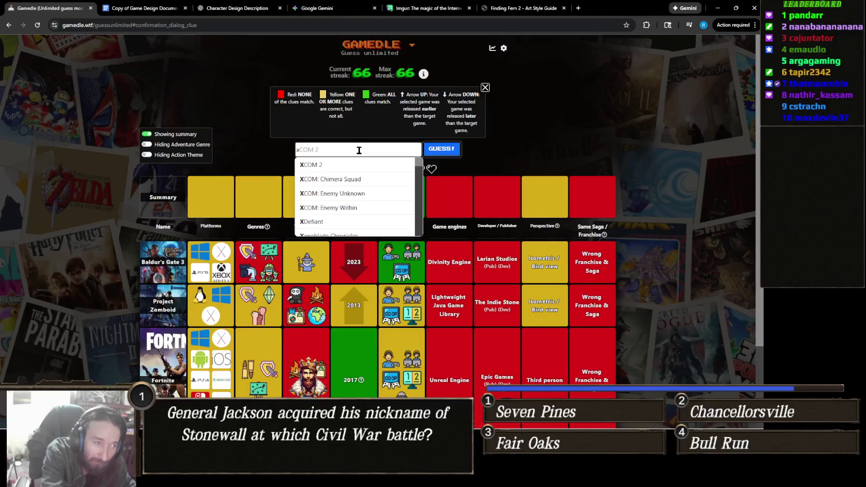
type("-com")
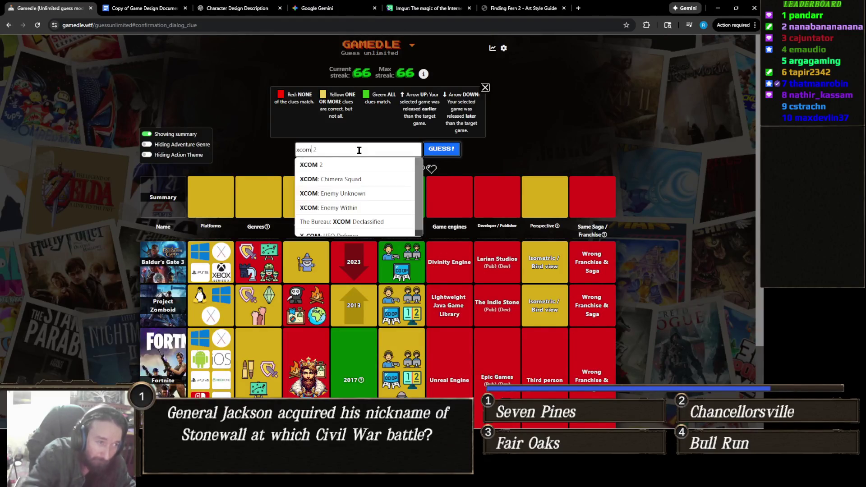
scroll(358, 167, "down", 1)
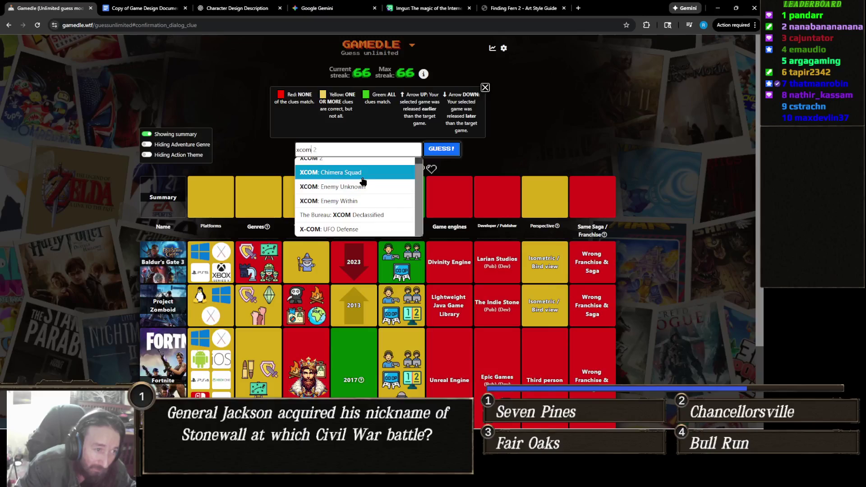
scroll(367, 191, "up", 1)
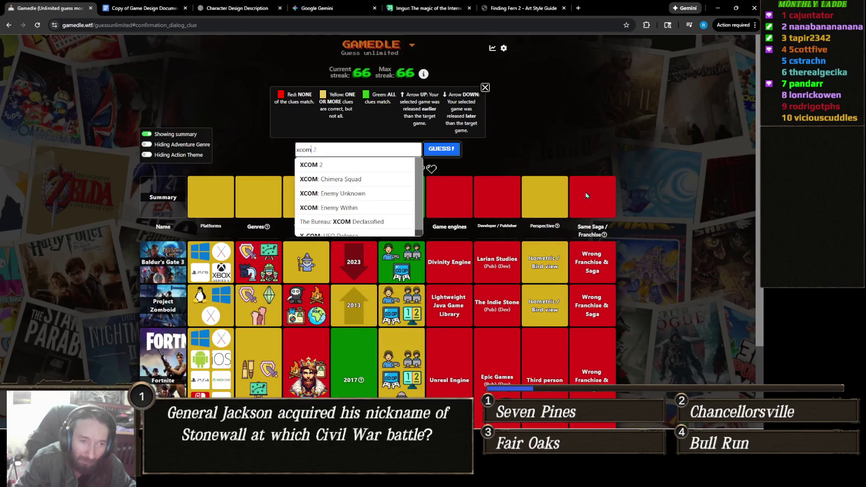
key("Return")
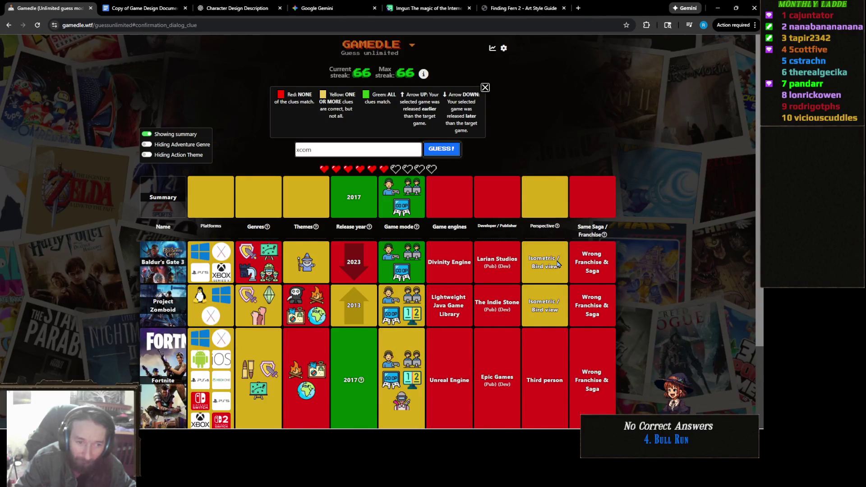
scroll(564, 276, "down", 2)
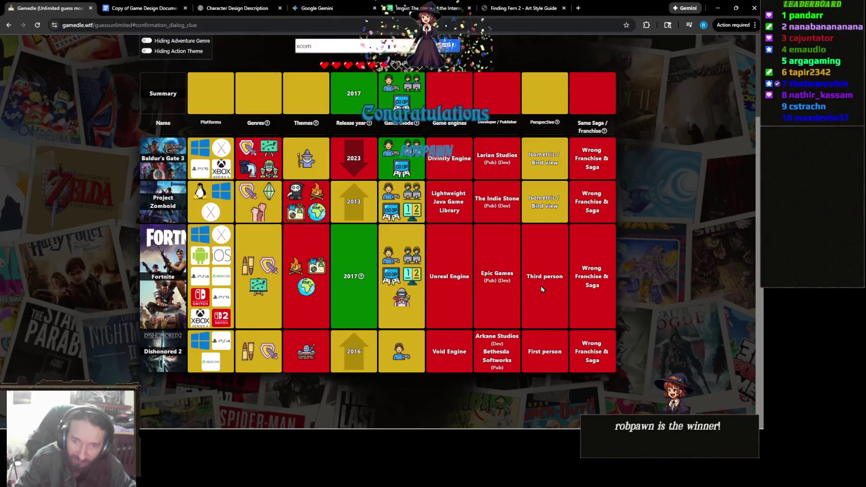
scroll(542, 289, "up", 3)
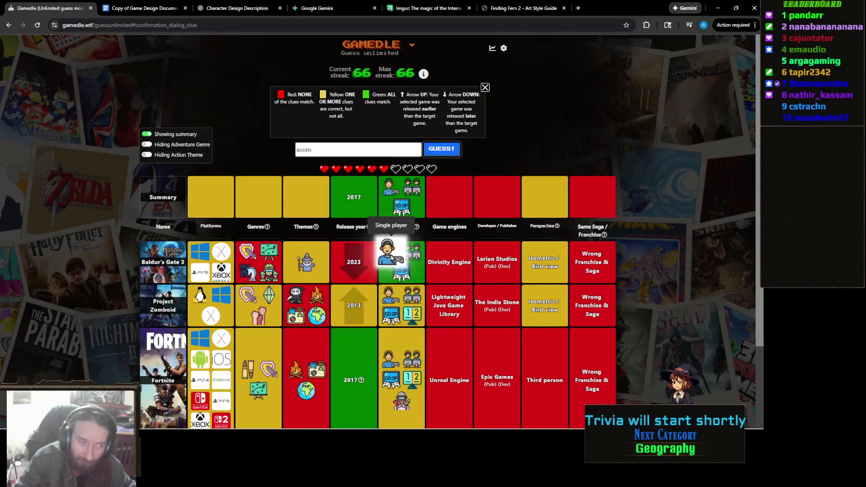
left_click(392, 152)
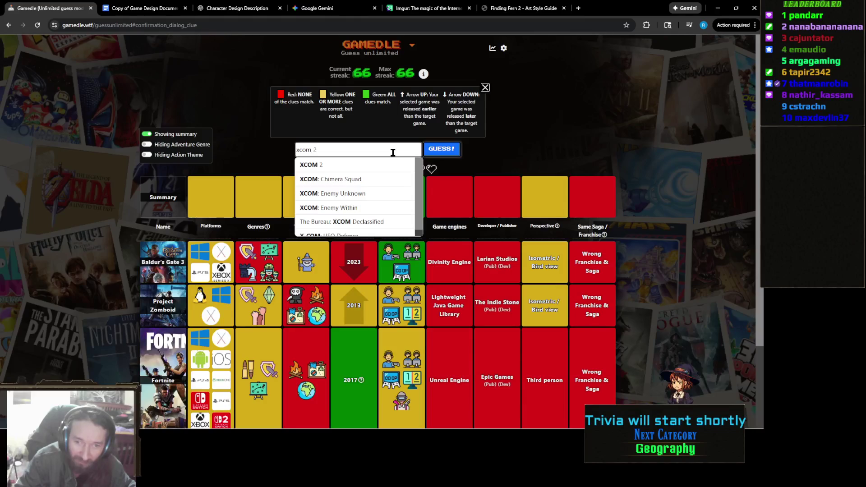
- Replace the field text with 'Terrar' and pick Terraria from the suggestions
type("Te")
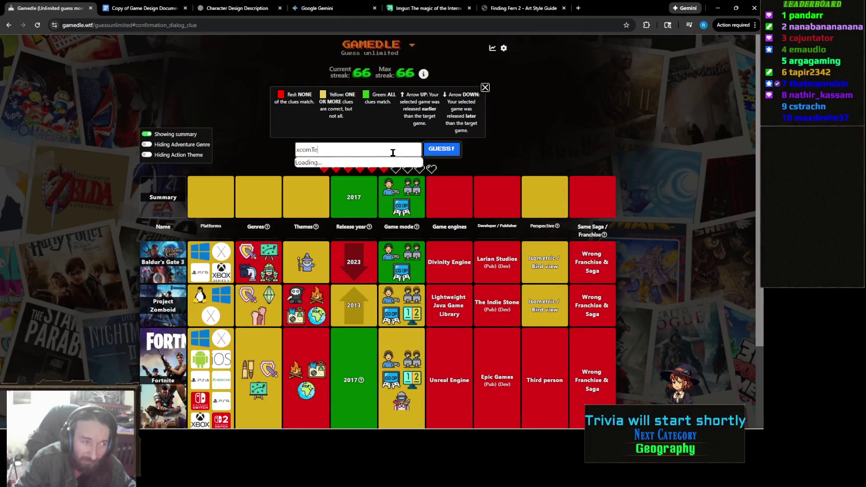
key("ctrl+a")
type("Terr")
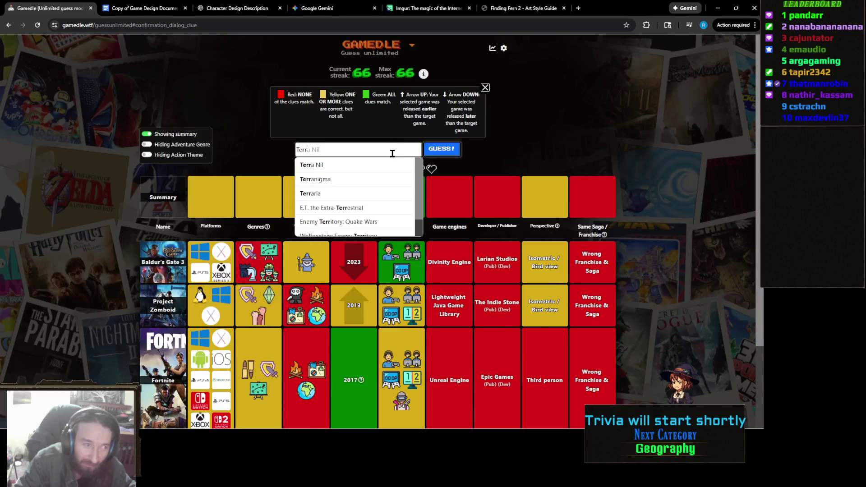
type("ar")
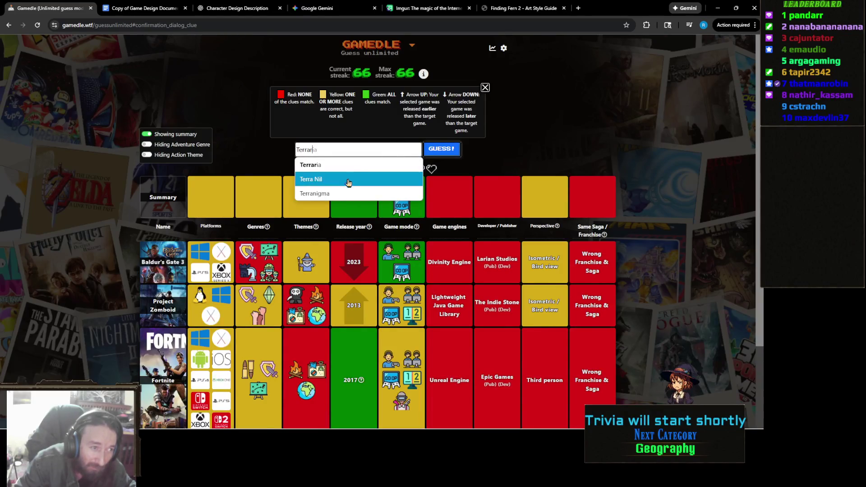
left_click(352, 169)
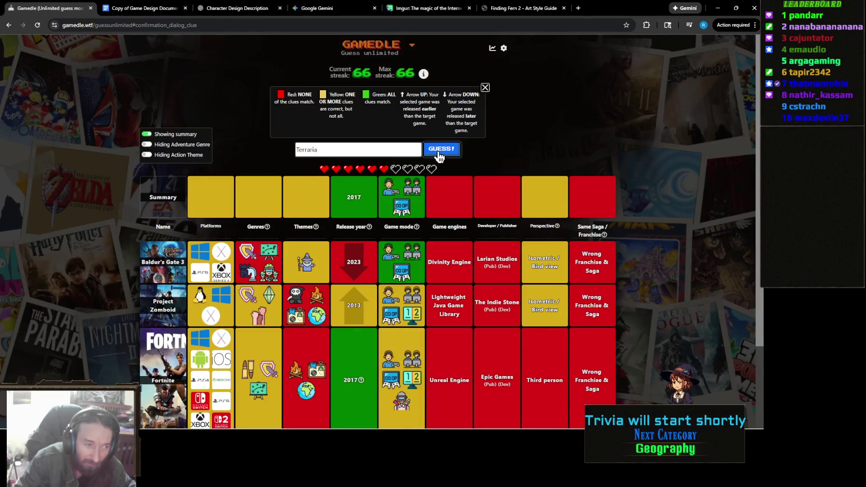
scroll(439, 156, "down", 2)
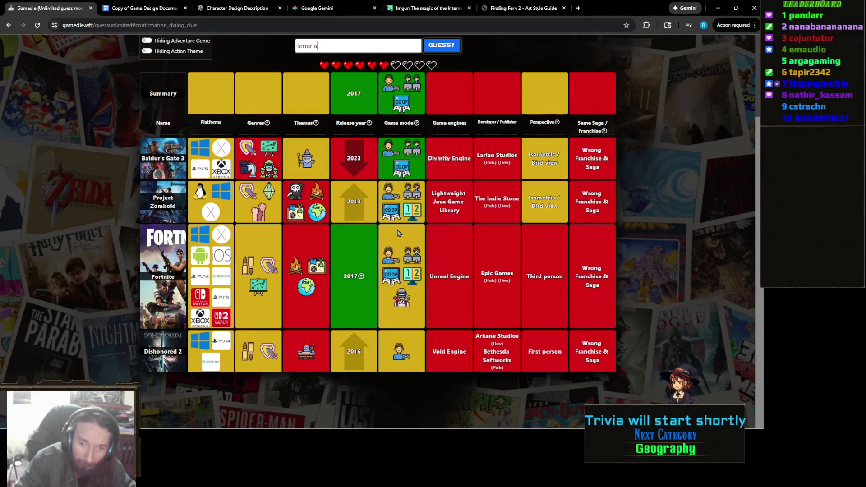
scroll(398, 212, "up", 2)
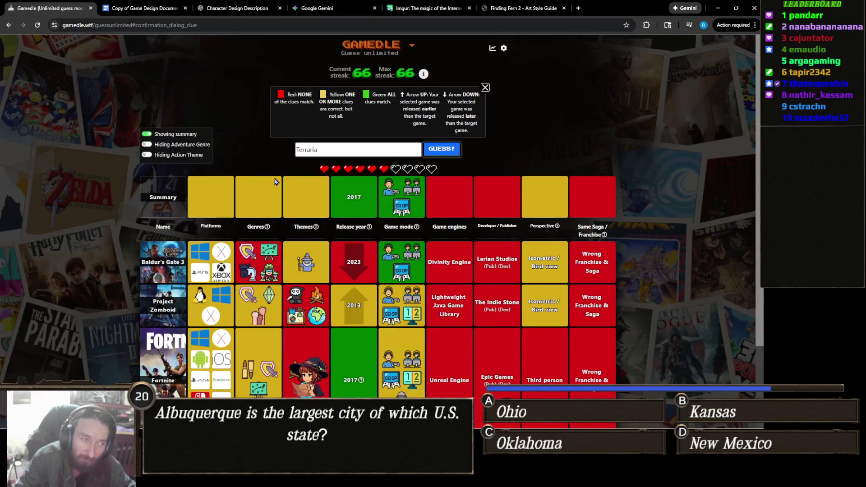
left_click(335, 151)
- Delete Terraria from the guess field and scroll through the four existing guesses
double_click(334, 152)
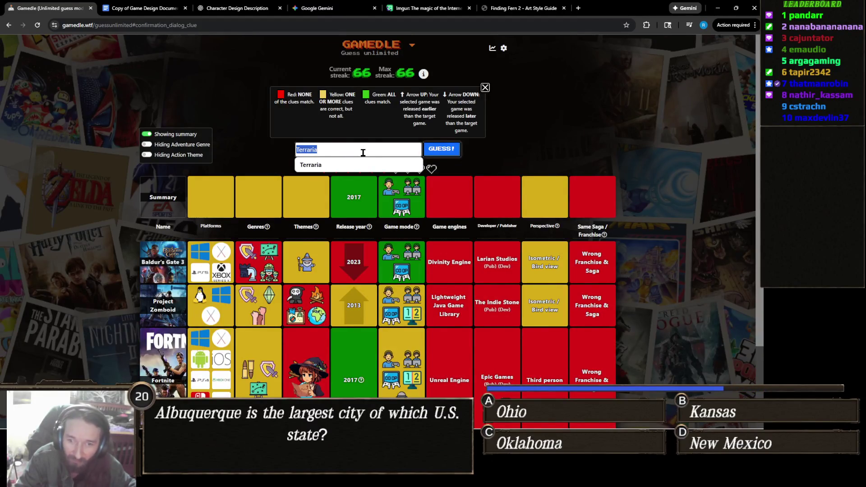
key("BackSpace")
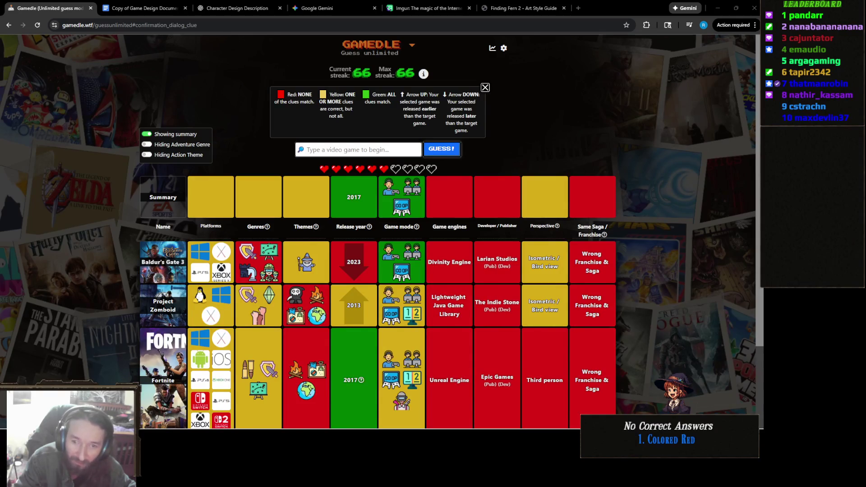
scroll(532, 378, "down", 2)
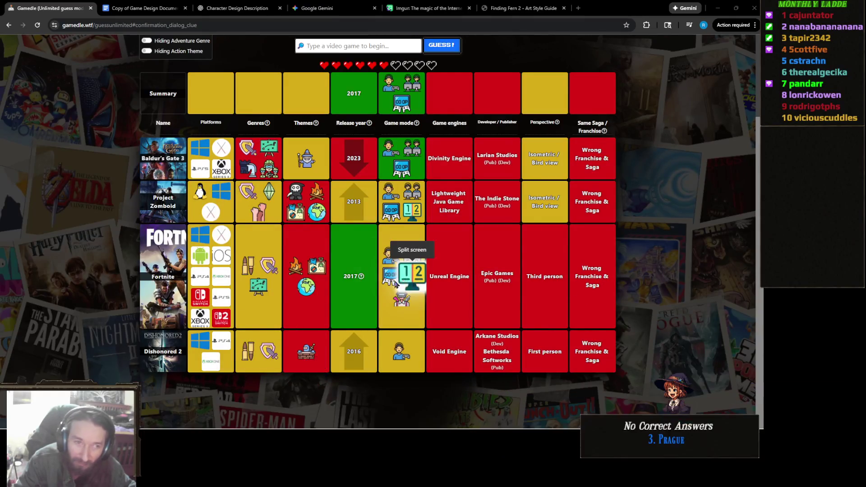
scroll(392, 270, "up", 2)
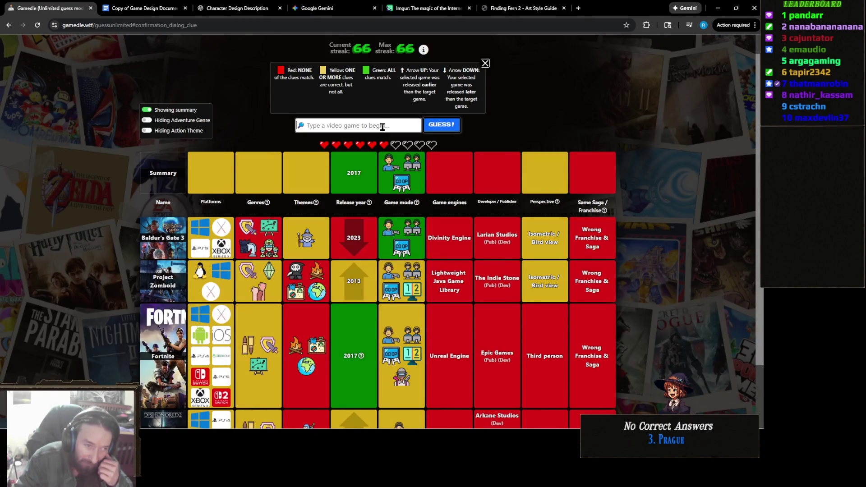
- Search 'Cuphea' and guess Cuphead, solving the round with a streak of 67
mouse_move(397, 166)
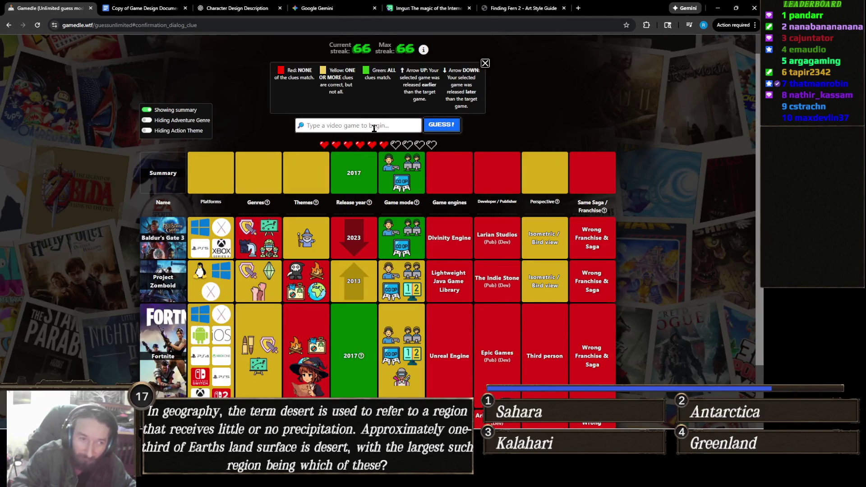
type("Cuphea")
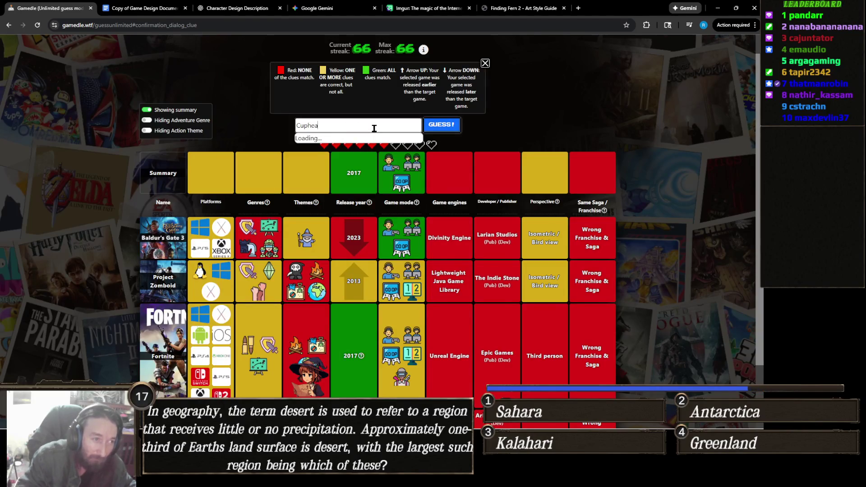
left_click(345, 140)
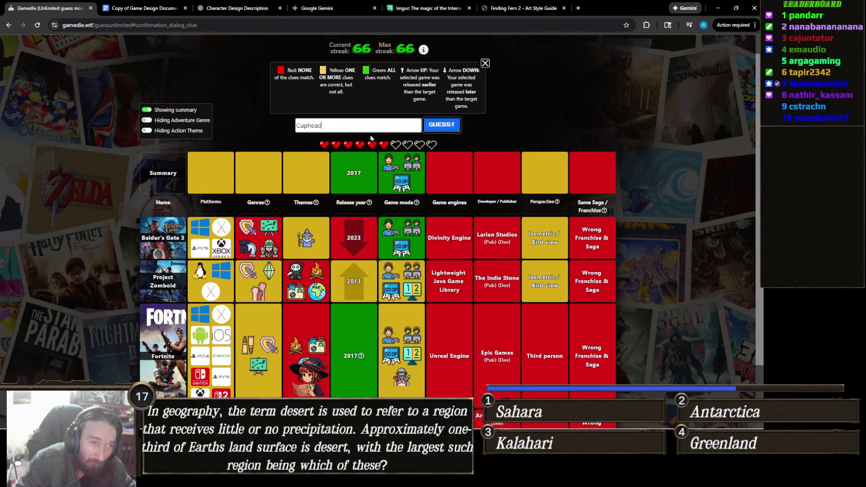
left_click(443, 129)
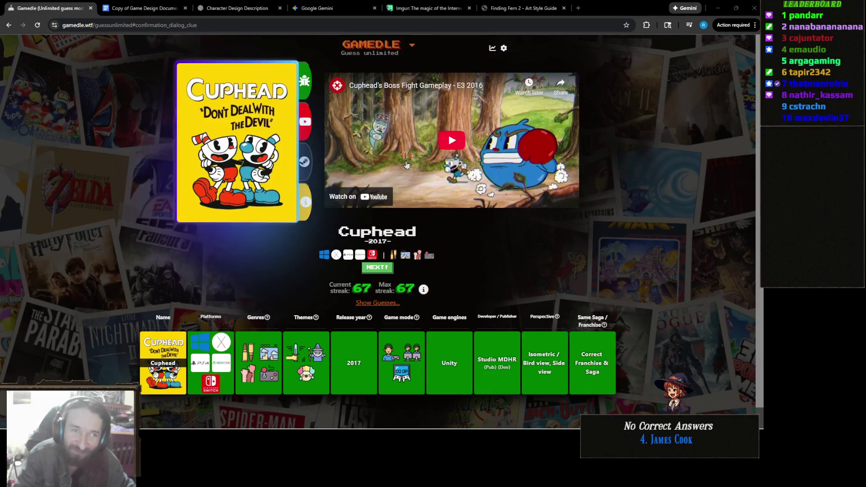
left_click(526, 8)
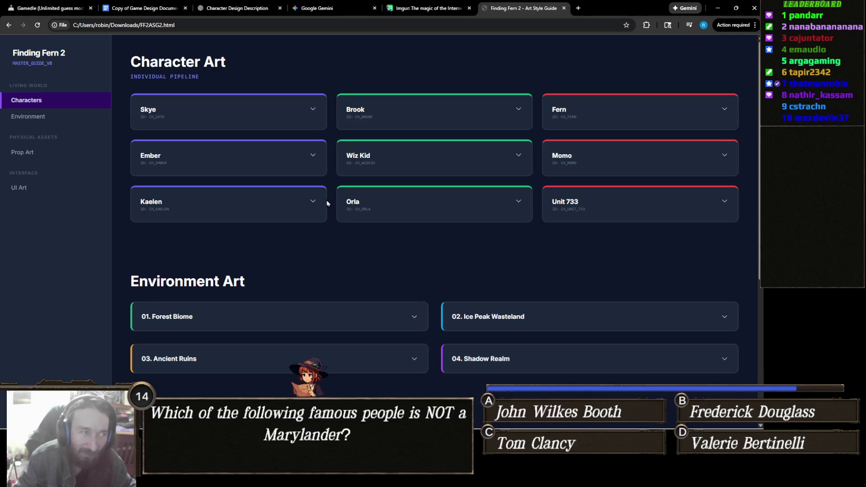
- Expand the Skye, Brook and Fern character cards
scroll(254, 232, "down", 5)
scroll(253, 232, "up", 5)
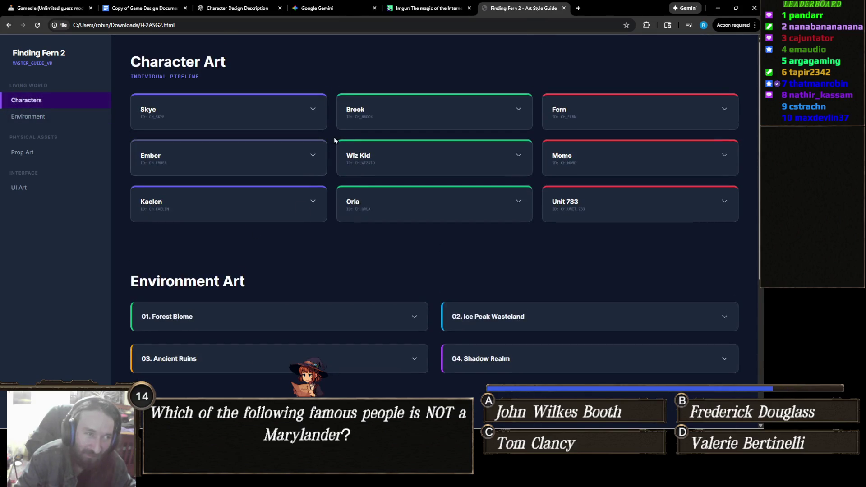
left_click(212, 125)
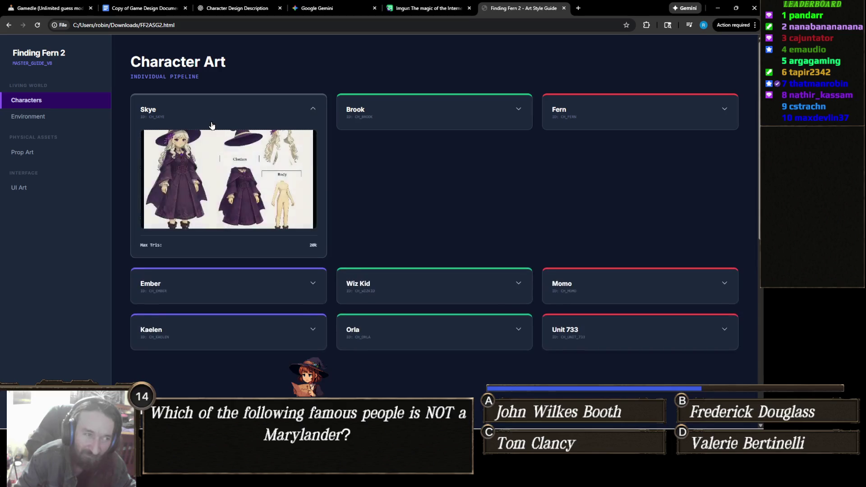
left_click(383, 121)
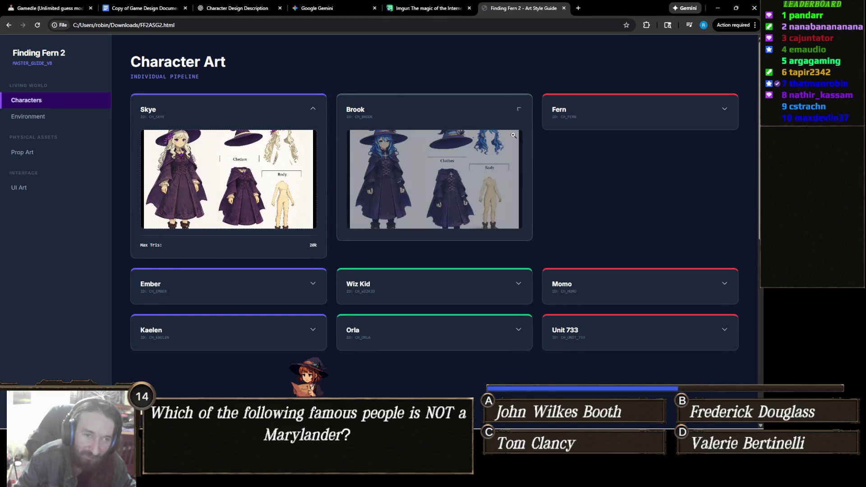
left_click(581, 120)
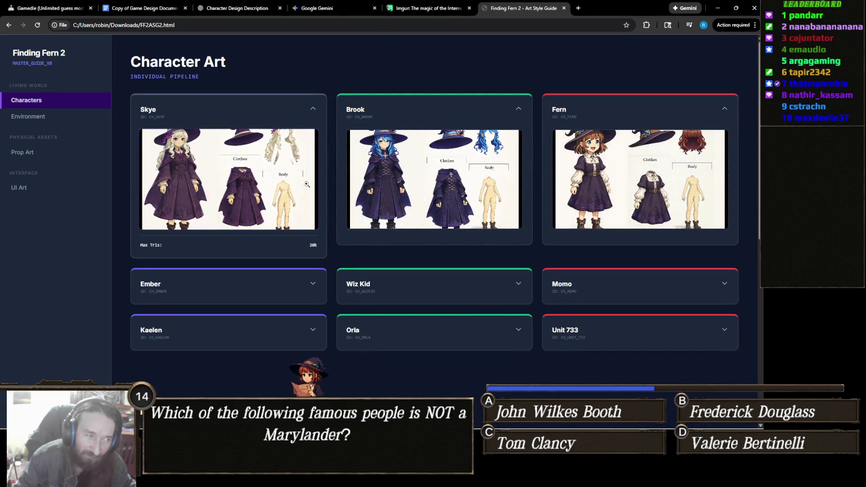
- Enlarge Skye's, Brook's and Fern's character art in turn, then expand the Wiz Kid card
left_click(270, 190)
scroll(463, 223, "down", 3)
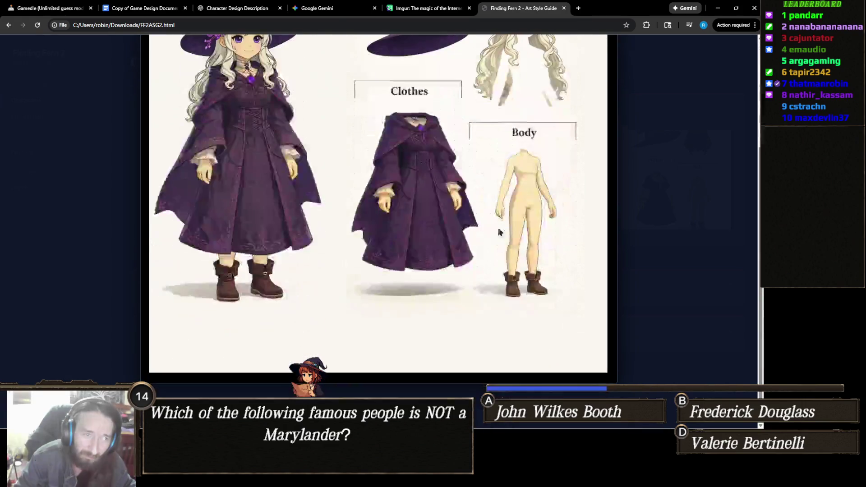
scroll(499, 229, "up", 3)
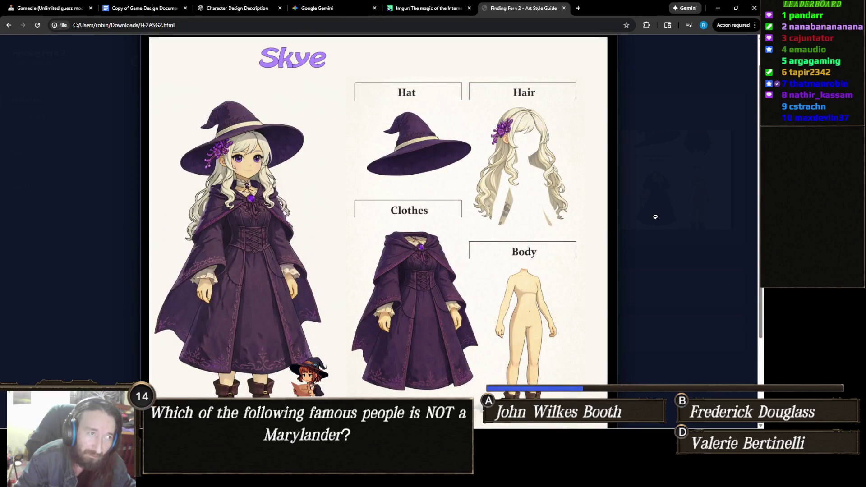
left_click(655, 217)
left_click(412, 183)
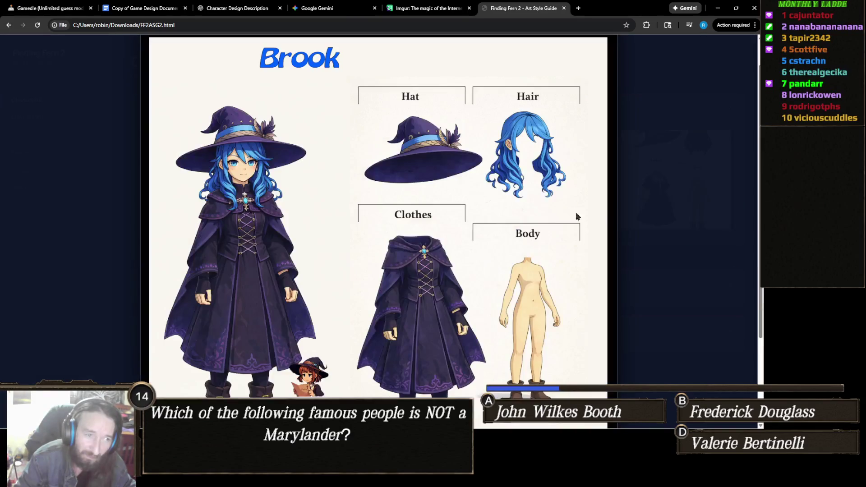
scroll(686, 211, "down", 3)
left_click(686, 212)
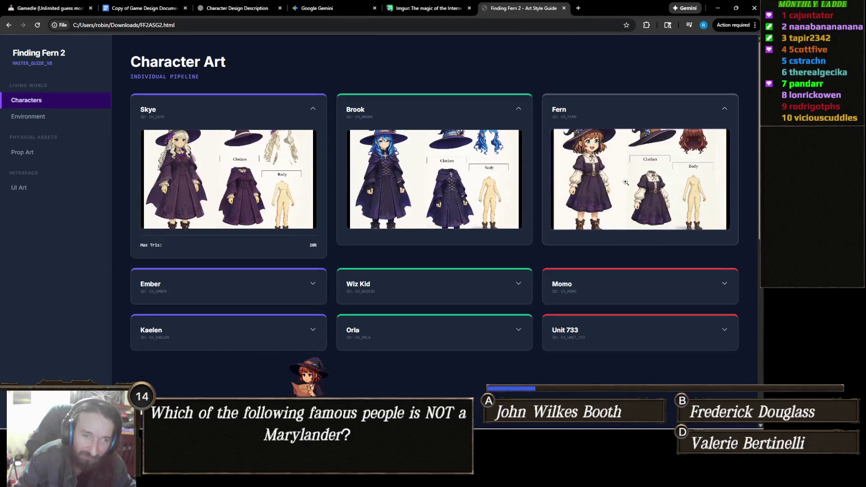
left_click(626, 182)
scroll(684, 212, "down", 3)
scroll(669, 207, "up", 3)
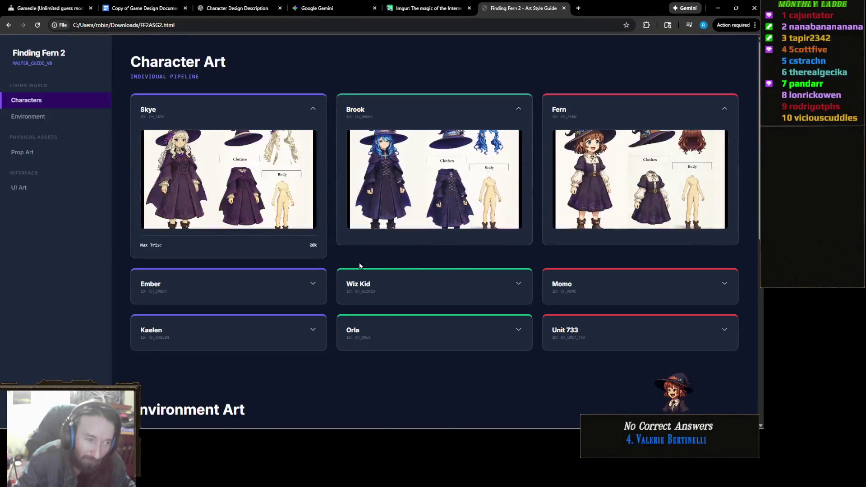
left_click(423, 276)
- View Wiz Kid's character art enlarged in the lightbox, then close it
left_click(468, 282)
scroll(533, 266, "down", 2)
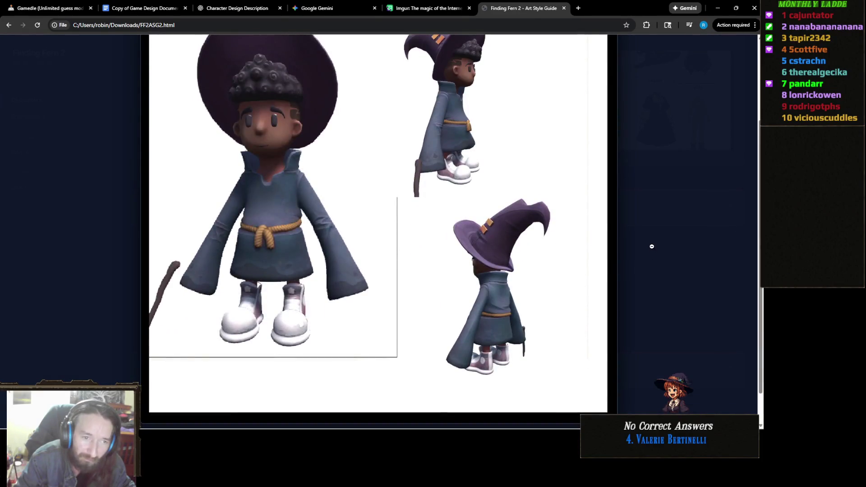
left_click(652, 246)
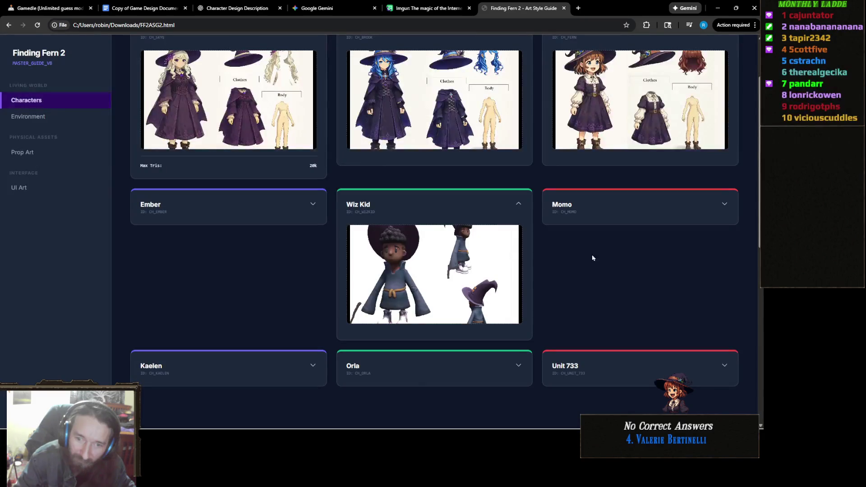
scroll(594, 230, "up", 2)
- Collapse the Skye, Brook, Fern and Wiz Kid character cards so only names show
scroll(468, 274, "down", 7)
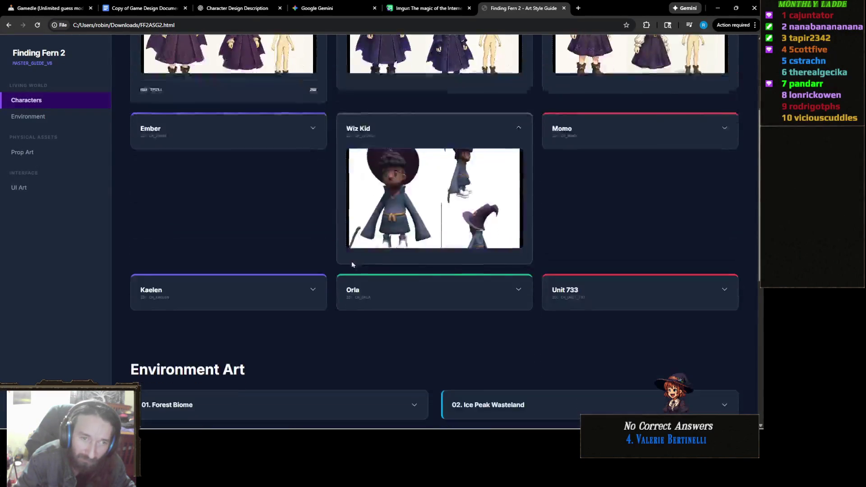
scroll(356, 247, "down", 3)
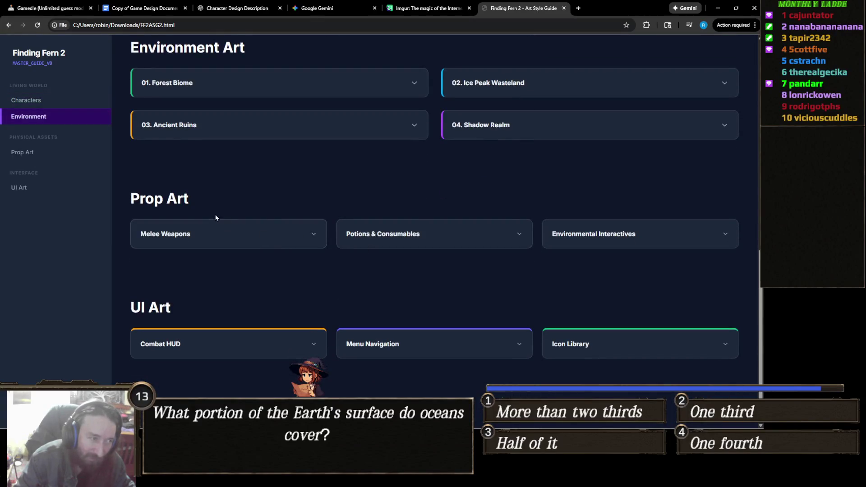
scroll(274, 294, "up", 8)
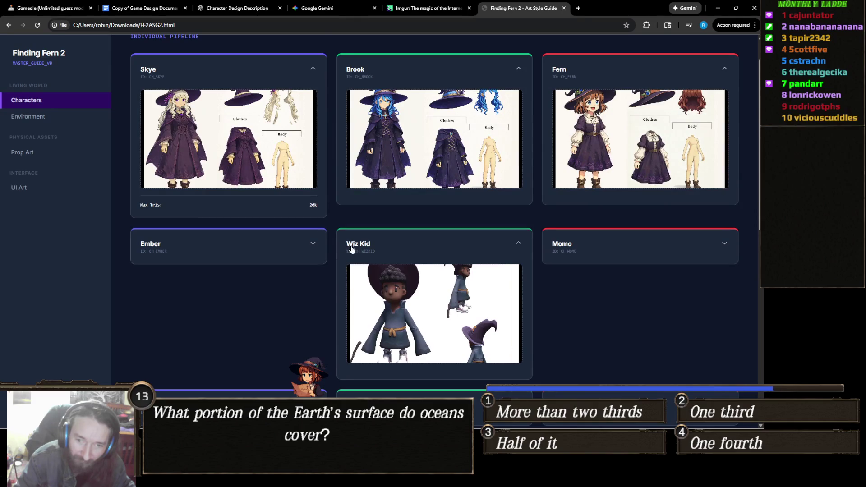
left_click(277, 76)
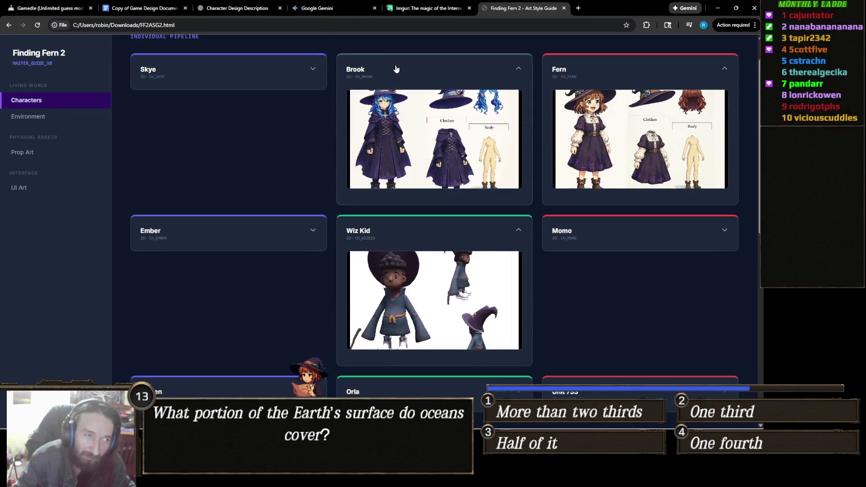
left_click(396, 71)
left_click(633, 81)
left_click(445, 108)
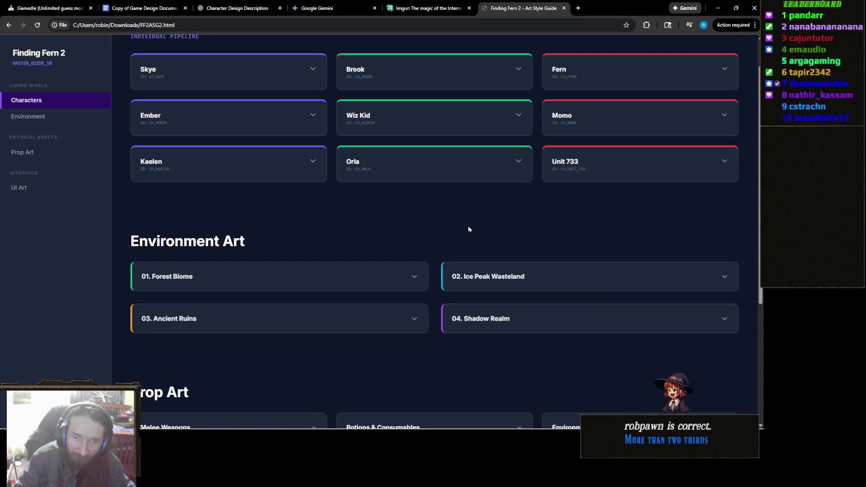
scroll(410, 256, "up", 1)
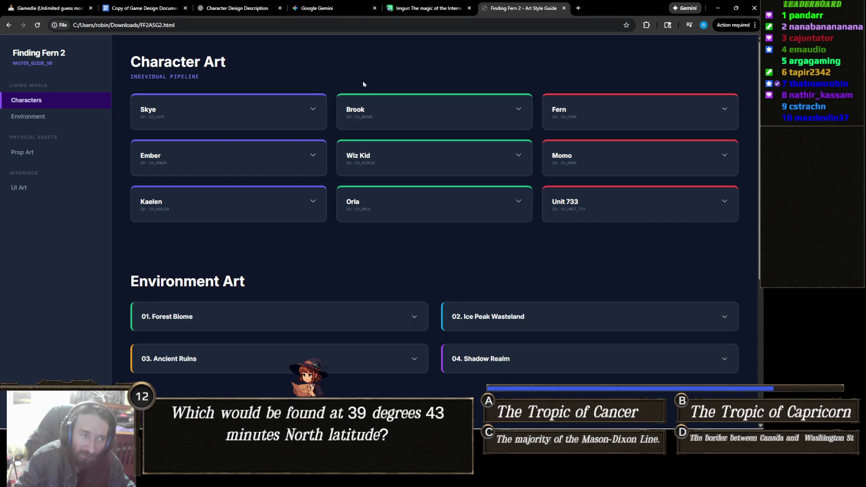
left_click(150, 10)
scroll(406, 205, "down", 4)
scroll(408, 207, "up", 3)
scroll(410, 208, "down", 15)
scroll(384, 197, "up", 12)
scroll(248, 181, "down", 1)
scroll(249, 182, "down", 15)
scroll(365, 199, "down", 12)
scroll(365, 200, "down", 8)
scroll(367, 191, "down", 10)
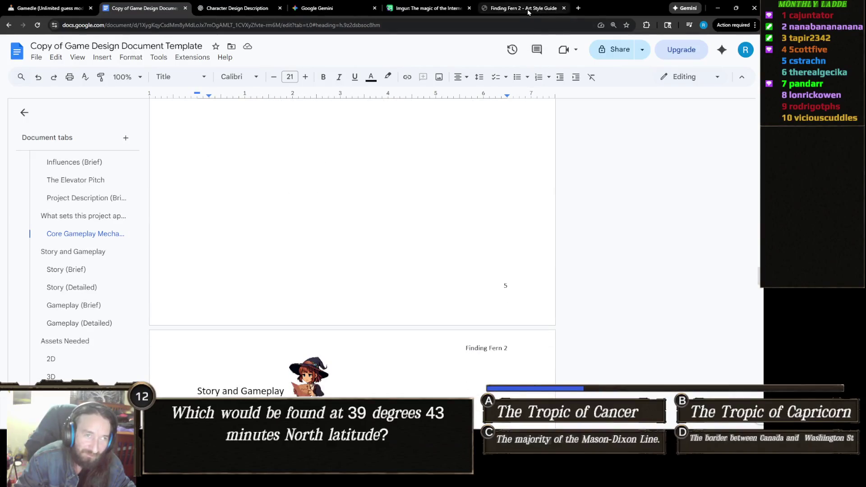
left_click(528, 12)
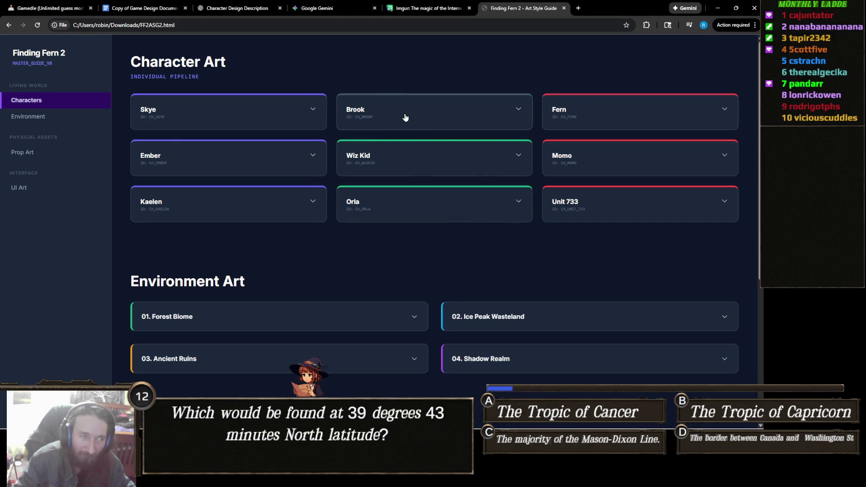
left_click(373, 113)
left_click(386, 117)
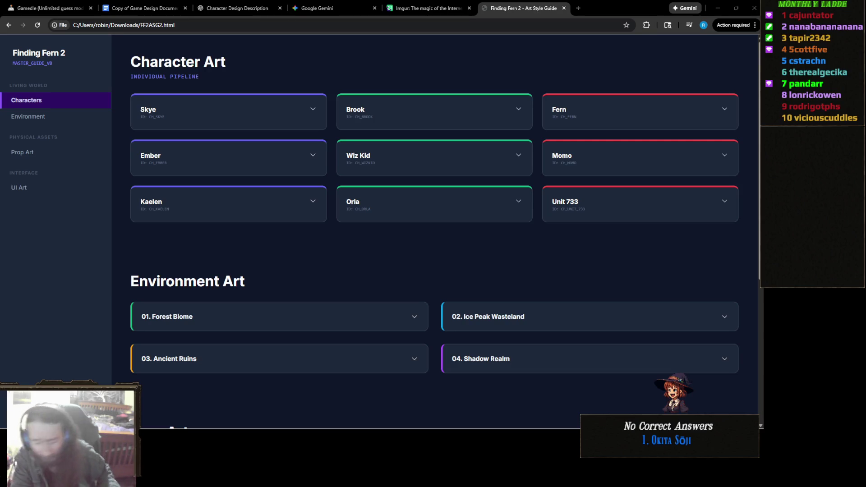
mouse_move(540, 429)
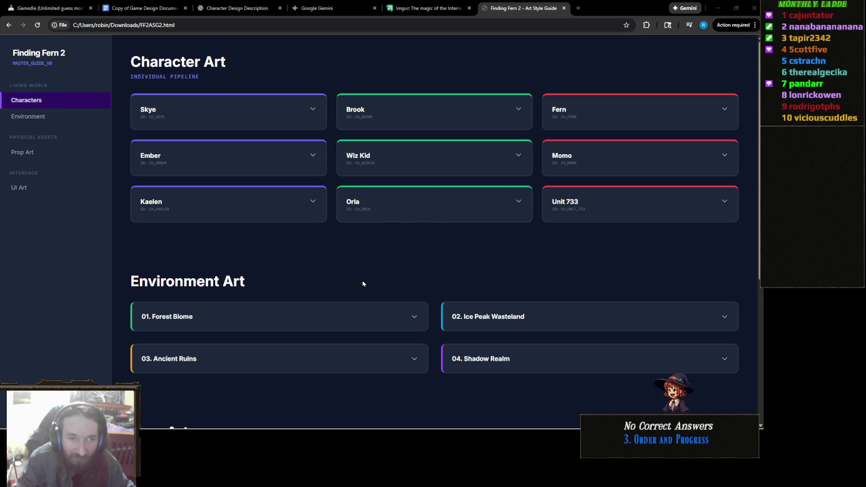
scroll(364, 283, "down", 4)
scroll(363, 283, "up", 4)
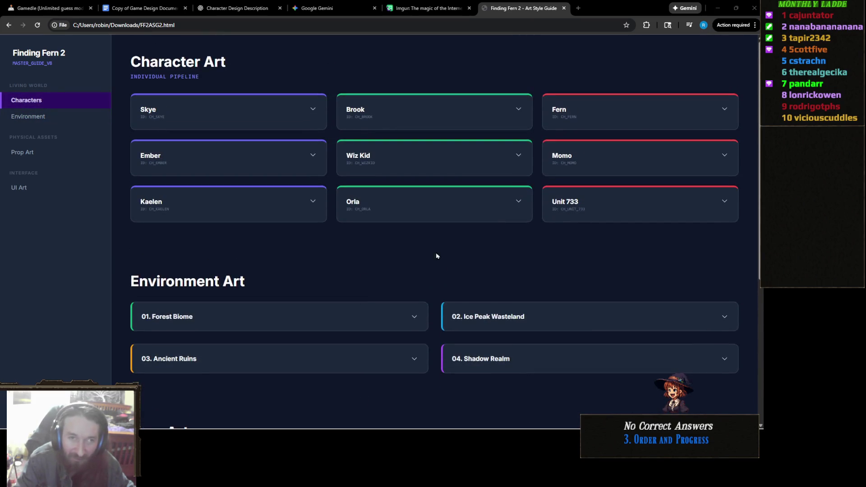